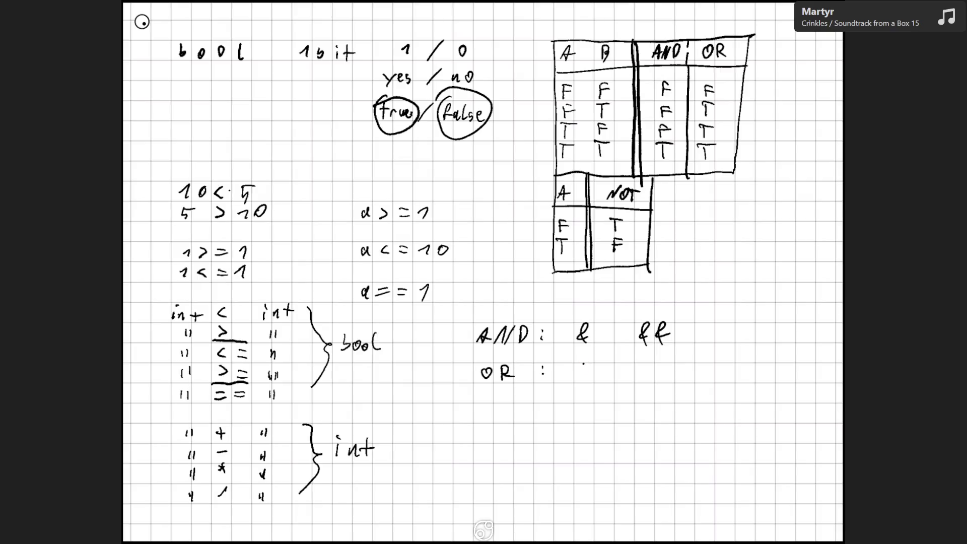
- Write | and || after 'OR :', then a 'NOT :' row below holding ! and ~
left_click_drag(581, 363, 582, 381)
mouse_move(646, 367)
left_mouse_down()
mouse_move(643, 384)
mouse_move(659, 385)
left_mouse_up()
mouse_move(480, 421)
left_mouse_down()
mouse_move(496, 406)
mouse_move(523, 420)
left_mouse_up()
left_click_drag(519, 402, 530, 402)
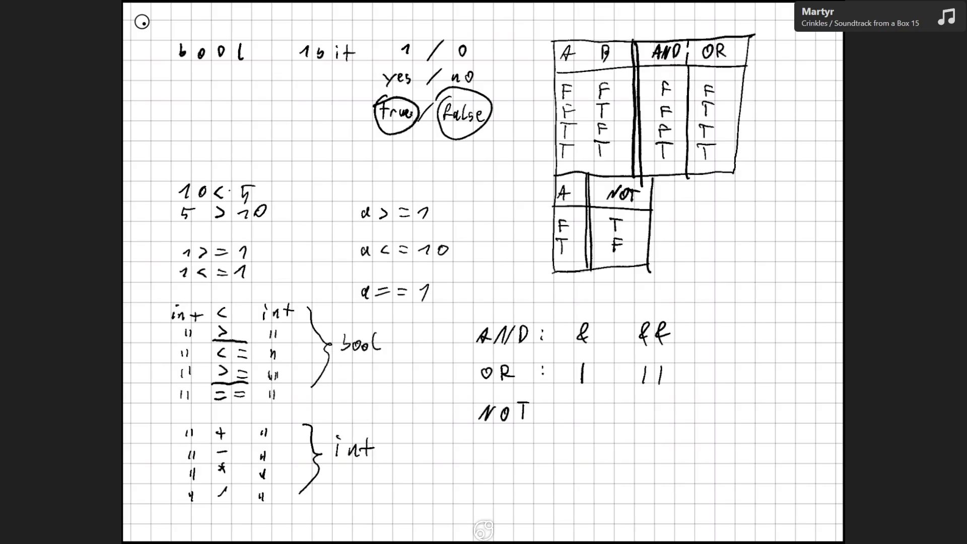
left_click(544, 409)
left_click(544, 416)
left_click(646, 404)
left_click_drag(573, 416, 588, 412)
- Outline the &&, || group and the &, |, ~ column separately, labelling the double-operator group bool
mouse_move(574, 321)
left_mouse_down()
mouse_move(591, 389)
mouse_move(632, 436)
mouse_move(685, 322)
mouse_move(577, 309)
mouse_move(574, 331)
left_mouse_up()
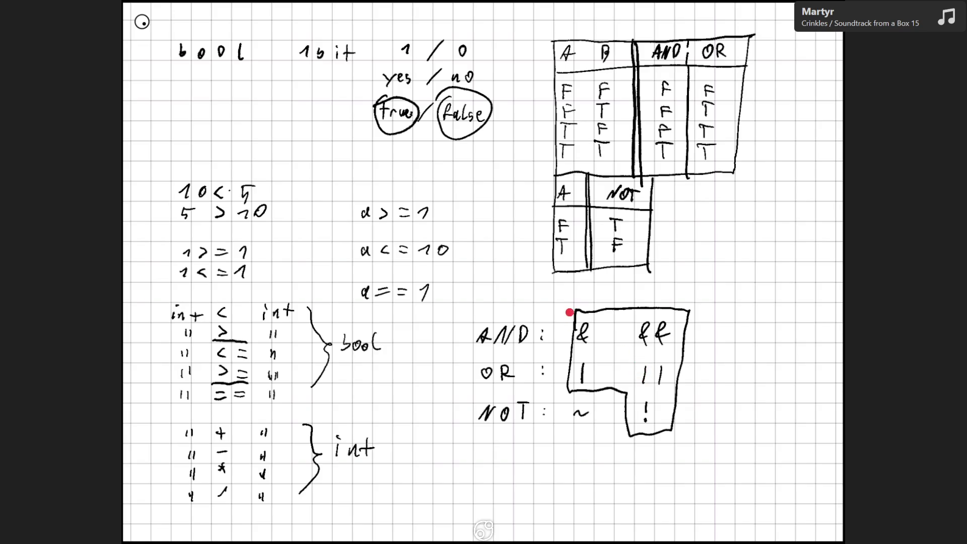
mouse_move(573, 302)
left_mouse_down()
mouse_move(559, 416)
mouse_move(605, 434)
mouse_move(611, 307)
mouse_move(571, 298)
left_mouse_up()
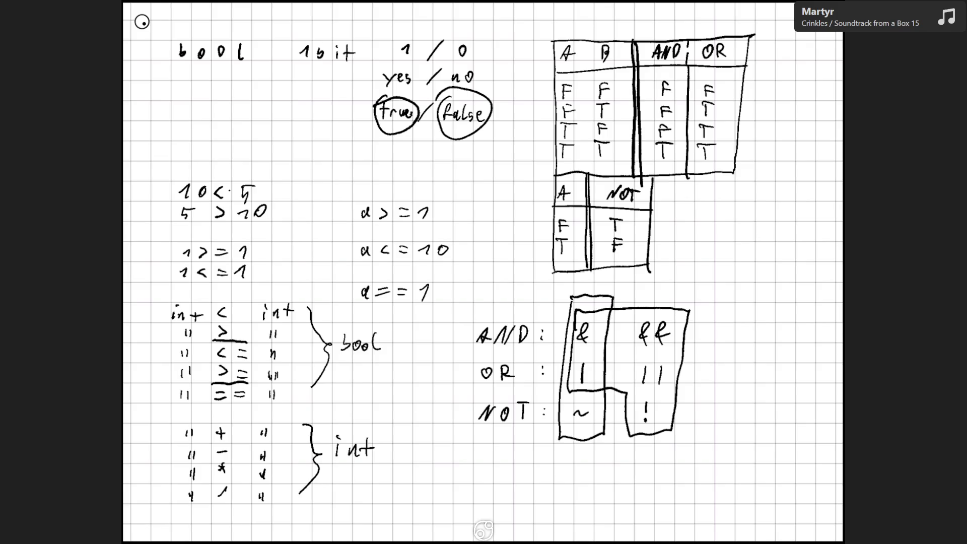
mouse_move(692, 336)
left_mouse_down()
mouse_move(698, 352)
mouse_move(716, 345)
mouse_move(731, 356)
left_mouse_up()
- Label the &, |, ~ column int, undoing a mistaken 'bo' start
left_click_drag(551, 447, 557, 456)
left_click_drag(566, 453, 565, 453)
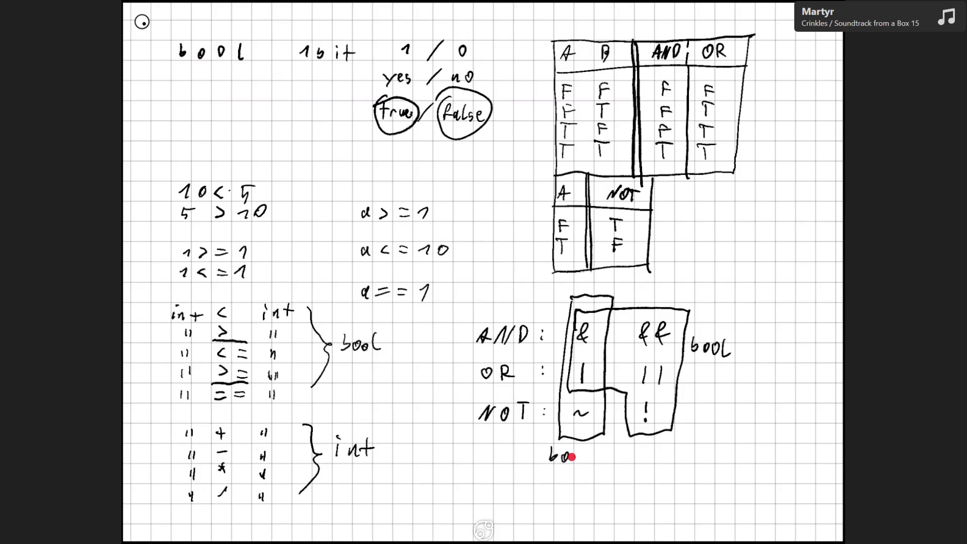
key("ctrl+z")
key("ctrl+z")
key("ctrl+z")
mouse_move(556, 452)
left_mouse_down()
mouse_move(556, 463)
mouse_move(558, 448)
mouse_move(573, 461)
left_mouse_up()
left_click_drag(576, 444, 576, 460)
left_click_drag(570, 455, 582, 454)
- Add a blank page after the last one and write 'byte b = 5;' at the top
scroll(483, 530, "down", 2)
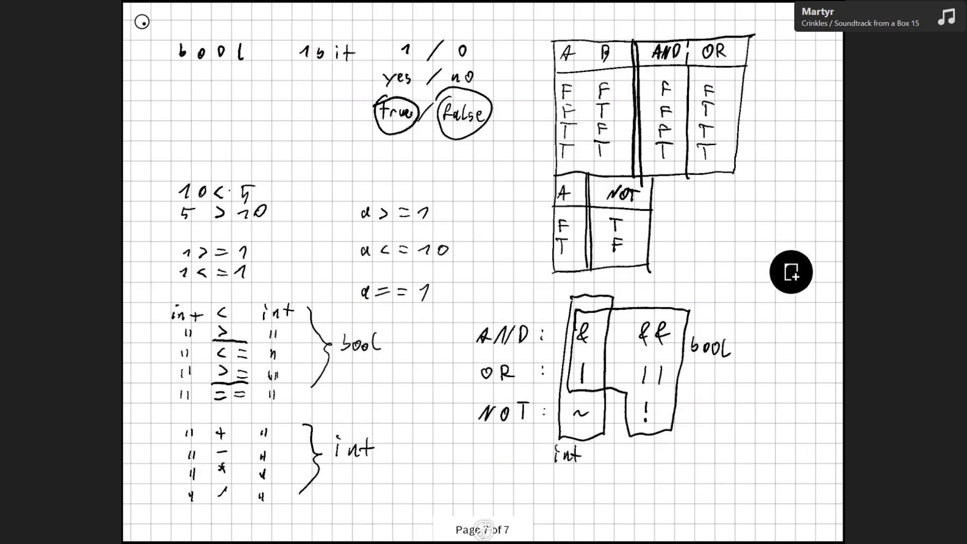
left_click(791, 272)
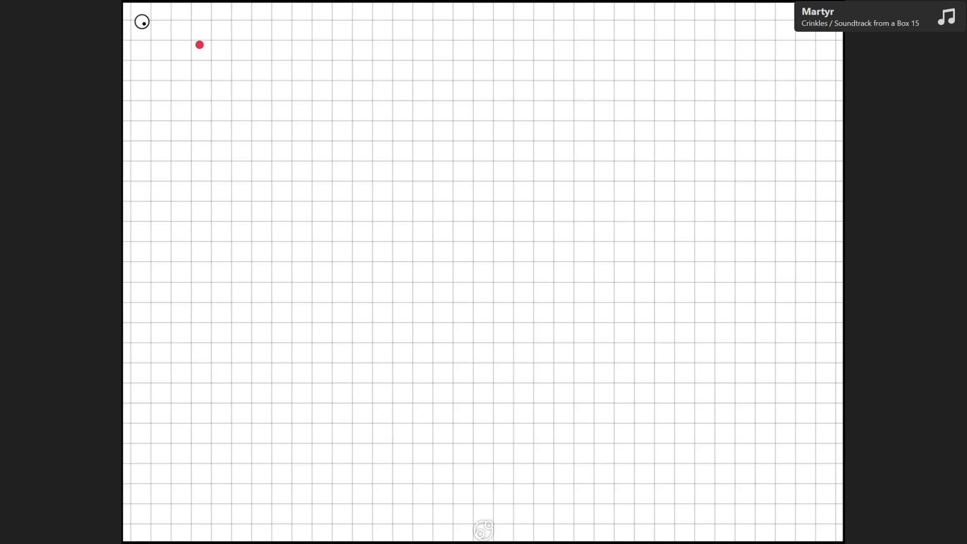
mouse_move(200, 45)
left_mouse_down()
mouse_move(199, 56)
mouse_move(227, 55)
mouse_move(220, 64)
left_mouse_up()
mouse_move(243, 45)
left_mouse_down()
mouse_move(243, 59)
mouse_move(330, 48)
left_mouse_up()
left_click_drag(319, 55, 331, 55)
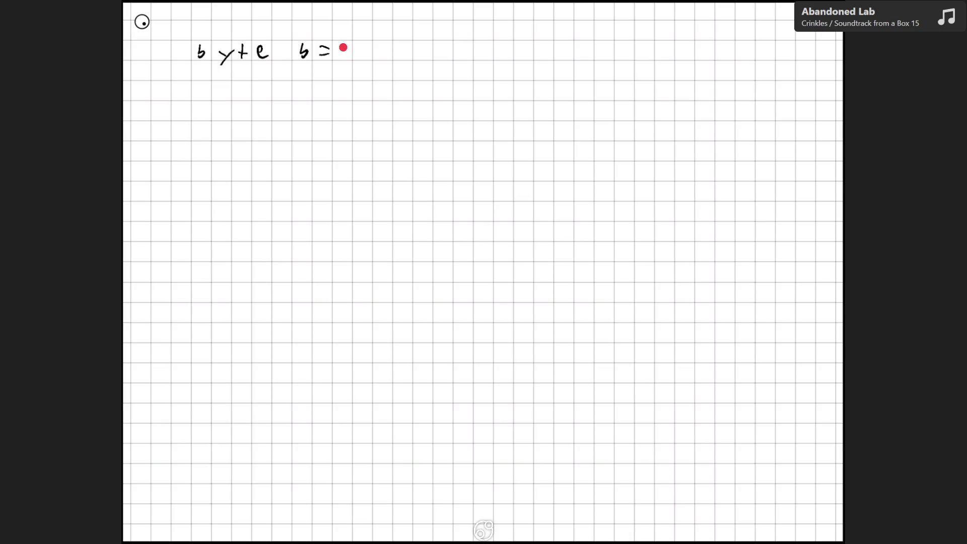
mouse_move(343, 46)
left_mouse_down()
mouse_move(344, 58)
mouse_move(355, 45)
left_mouse_up()
left_click(361, 47)
left_click_drag(361, 55, 359, 65)
- Write 'byte o = ~b;' on the second line, correcting a mistaken ~5, then mark the b and 5
mouse_move(200, 82)
left_mouse_down()
mouse_move(201, 94)
mouse_move(224, 96)
left_mouse_up()
mouse_move(234, 87)
left_mouse_down()
mouse_move(221, 103)
mouse_move(241, 98)
left_mouse_up()
left_click_drag(238, 93, 330, 88)
mouse_move(318, 94)
left_mouse_down()
mouse_move(355, 86)
mouse_move(362, 100)
left_mouse_up()
left_click_drag(361, 86, 368, 85)
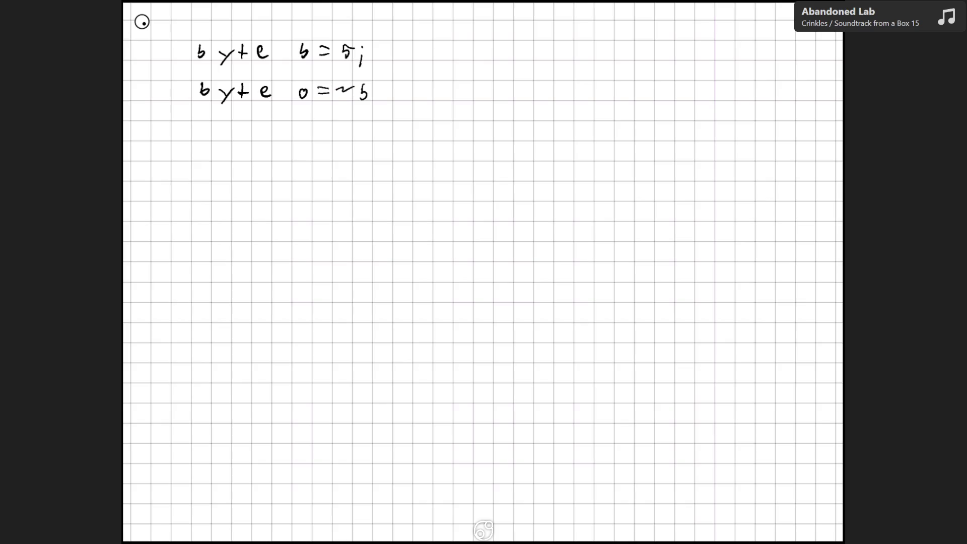
key("ctrl+z")
key("ctrl+z")
mouse_move(360, 83)
left_mouse_down()
mouse_move(360, 96)
mouse_move(381, 104)
left_mouse_up()
left_click_drag(362, 88, 362, 95)
mouse_move(345, 61)
left_mouse_down()
mouse_move(345, 47)
mouse_move(310, 50)
left_mouse_up()
- Write 00000101 beside b's line and 11111010 beside o's line
left_click(490, 48)
mouse_move(526, 46)
left_mouse_down()
mouse_move(605, 45)
mouse_move(623, 57)
mouse_move(643, 45)
mouse_move(662, 59)
left_mouse_up()
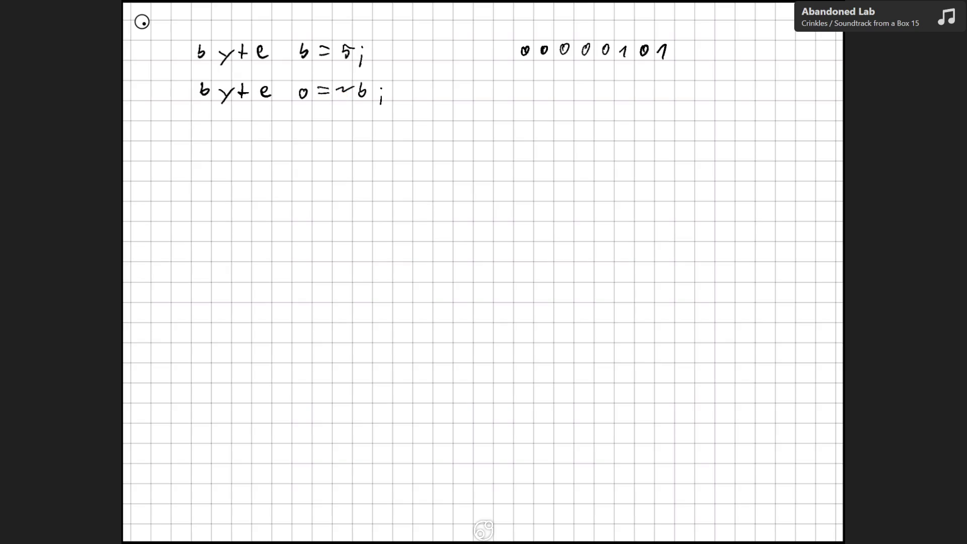
left_click_drag(520, 92, 588, 93)
mouse_move(601, 87)
left_mouse_down()
mouse_move(646, 94)
mouse_move(666, 84)
left_mouse_up()
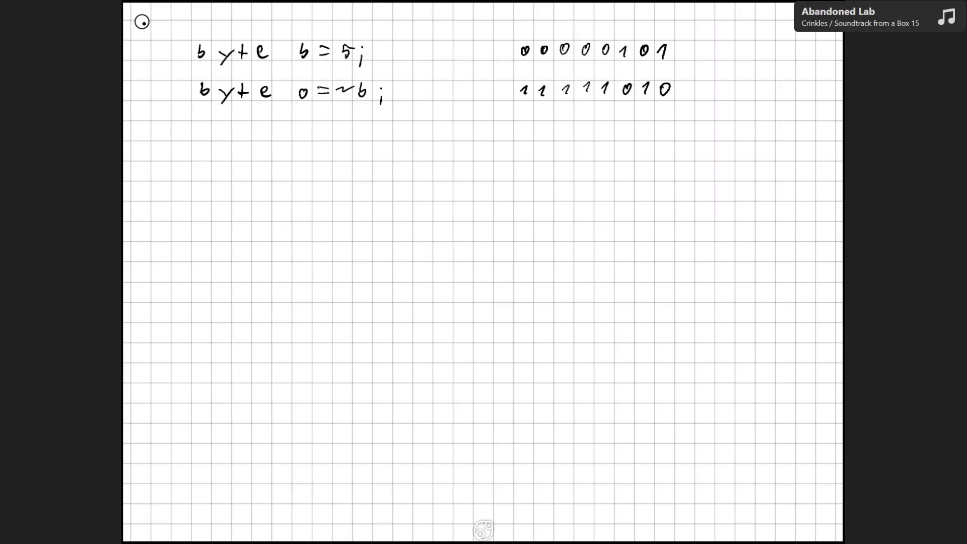
- Note the decimal values to the right of both binary rows
left_click_drag(729, 45, 730, 60)
left_click_drag(728, 44, 741, 45)
left_click_drag(718, 87, 732, 99)
left_click_drag(732, 84, 755, 84)
- Begin the third line, 'byte a = b & o;', with the word byte
left_click_drag(201, 123, 220, 145)
mouse_move(241, 122)
left_mouse_down()
mouse_move(241, 137)
mouse_move(249, 129)
left_mouse_up()
mouse_move(260, 130)
left_mouse_down()
mouse_move(305, 138)
mouse_move(330, 127)
mouse_move(368, 139)
mouse_move(384, 130)
left_mouse_up()
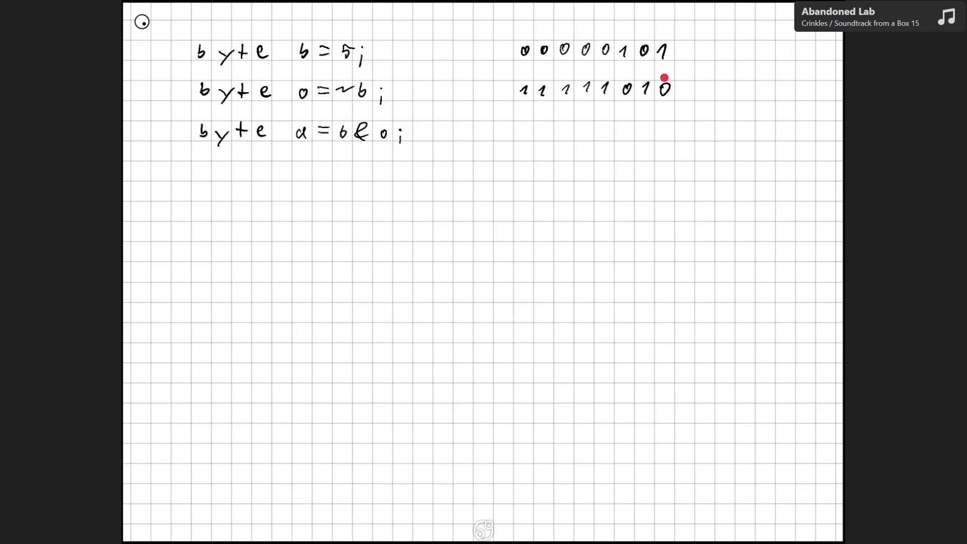
- Mark & between each bit pair of 00000101 and 11111010 and write the result 00000000
left_click_drag(667, 66, 529, 76)
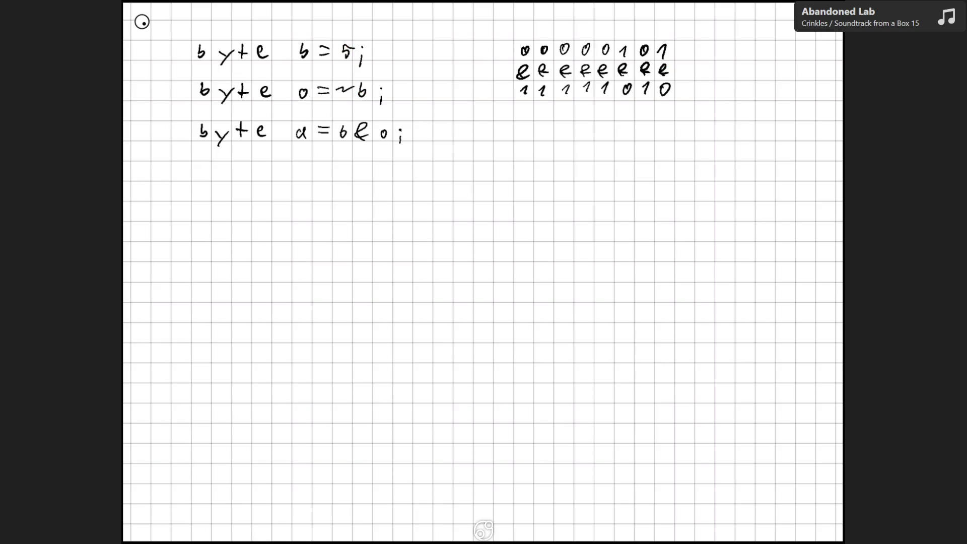
left_click_drag(663, 124, 525, 127)
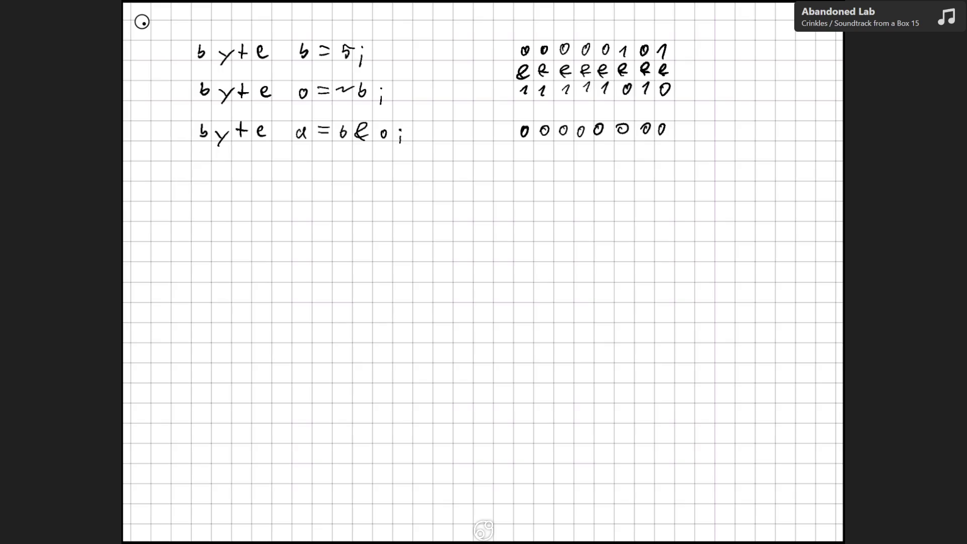
left_click_drag(660, 53, 663, 48)
- Handwrite 'byte' at the start of a fourth line under 'byte a = b & o;'
scroll(482, 272, "up", 10)
scroll(483, 272, "down", 10)
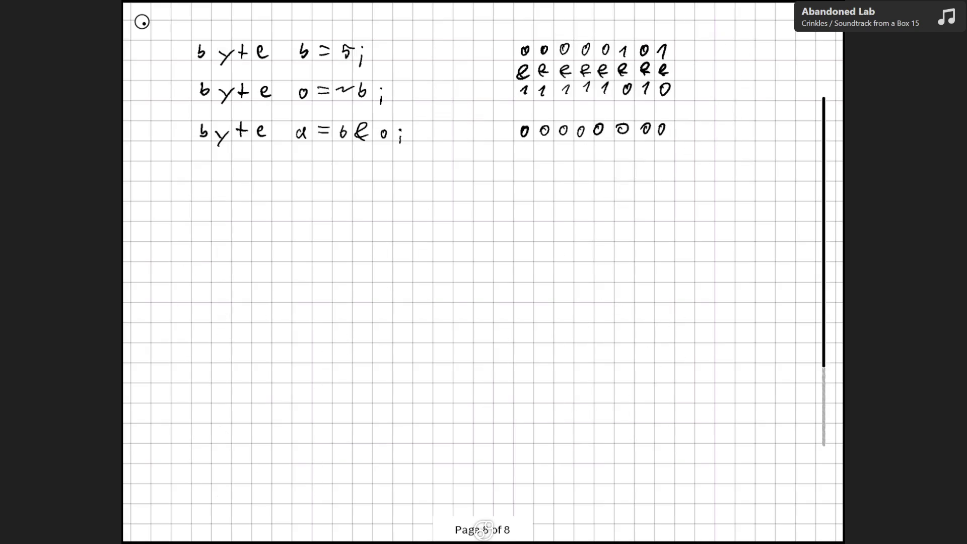
mouse_move(197, 163)
left_mouse_down()
mouse_move(202, 177)
mouse_move(228, 176)
mouse_move(221, 187)
left_mouse_up()
mouse_move(245, 162)
left_mouse_down()
mouse_move(246, 176)
mouse_move(254, 170)
left_mouse_up()
left_click_drag(260, 170, 268, 175)
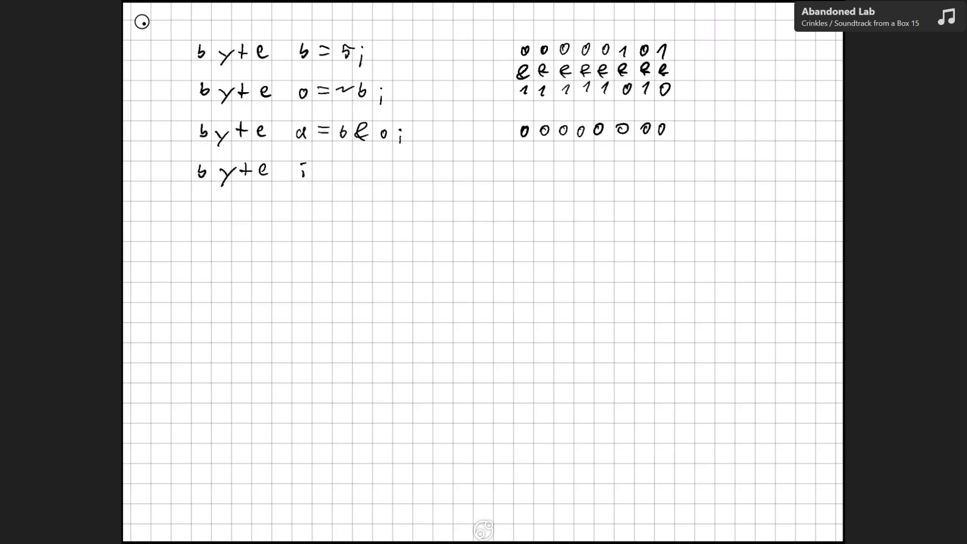
- Finish the line 'byte i = b | 0;' and write its result row 11111111
mouse_move(319, 168)
left_mouse_down()
mouse_move(362, 180)
mouse_move(385, 169)
mouse_move(398, 186)
left_mouse_up()
left_click(399, 175)
mouse_move(659, 168)
left_mouse_down()
mouse_move(662, 175)
mouse_move(582, 170)
mouse_move(580, 179)
left_mouse_up()
mouse_move(560, 167)
left_mouse_down()
mouse_move(565, 177)
mouse_move(544, 180)
mouse_move(529, 166)
mouse_move(528, 179)
left_mouse_up()
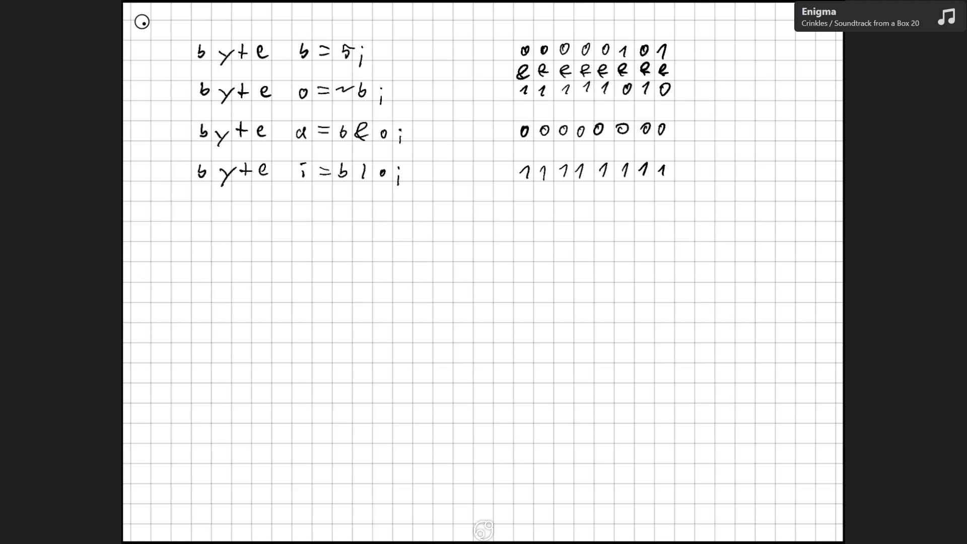
- Start a fifth line reading 'byte x = b'
mouse_move(200, 203)
left_mouse_down()
mouse_move(228, 217)
mouse_move(221, 226)
left_mouse_up()
left_click_drag(244, 203, 244, 220)
left_click_drag(238, 214, 309, 220)
mouse_move(308, 210)
left_mouse_down()
mouse_move(295, 220)
mouse_move(329, 206)
mouse_move(322, 214)
mouse_move(340, 217)
mouse_move(366, 202)
left_mouse_up()
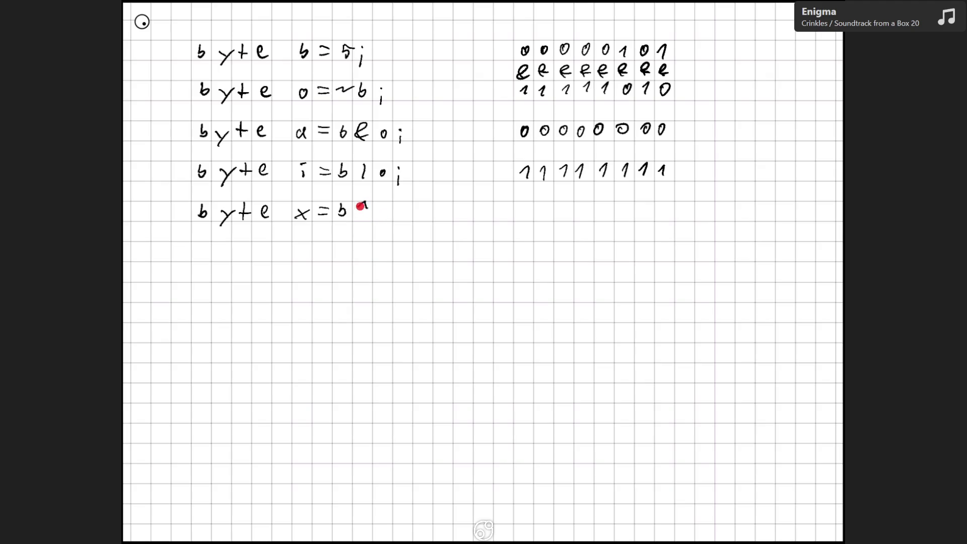
- Complete 'byte x = b^0;' and write its result row of eight 1s
left_click(383, 214)
left_click_drag(385, 212, 399, 226)
left_click(401, 210)
left_click_drag(524, 212, 529, 215)
left_click_drag(539, 212, 641, 211)
mouse_move(653, 203)
left_mouse_down()
mouse_move(664, 197)
mouse_move(661, 211)
left_mouse_up()
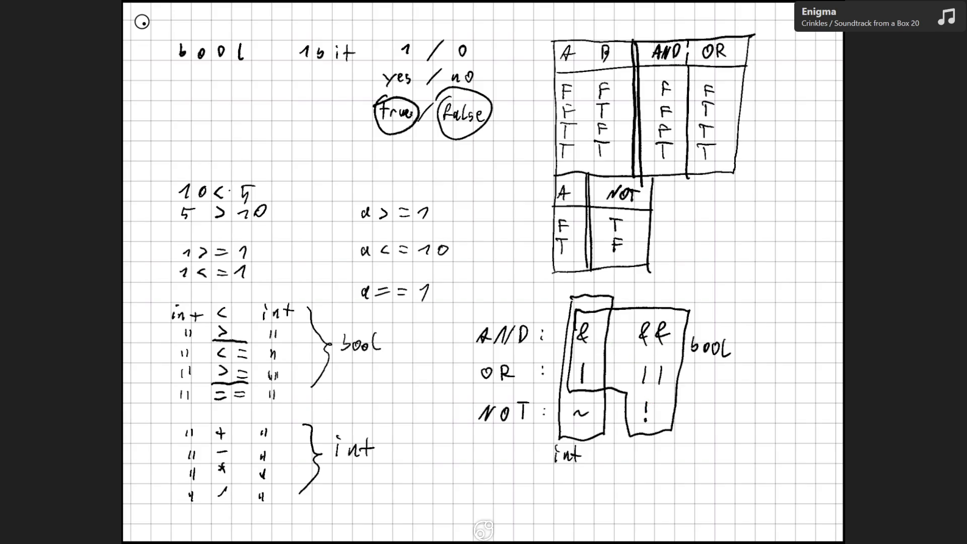
- Back on page 6, start writing 'if (a >= 1' under the declarations, undoing a stray stroke
key("Page_Up")
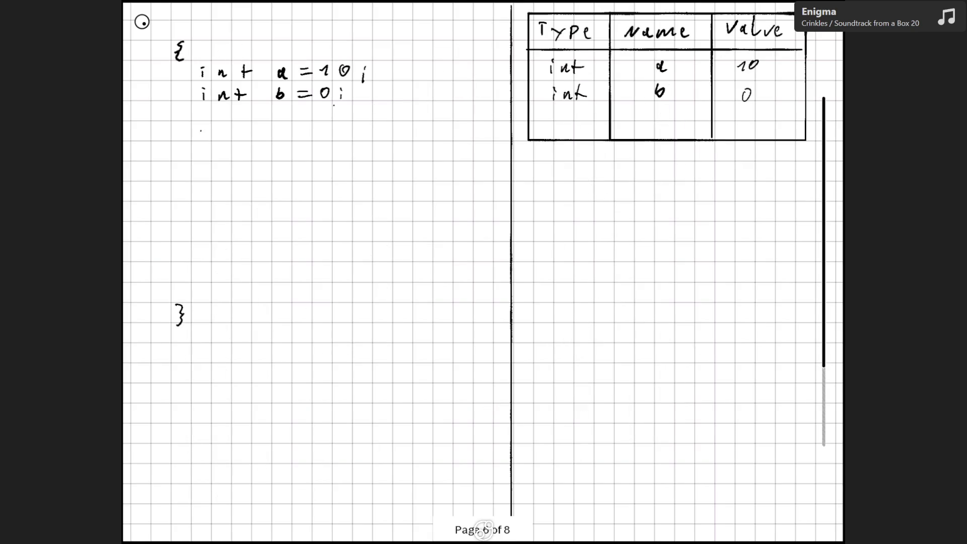
left_click_drag(207, 124, 197, 142)
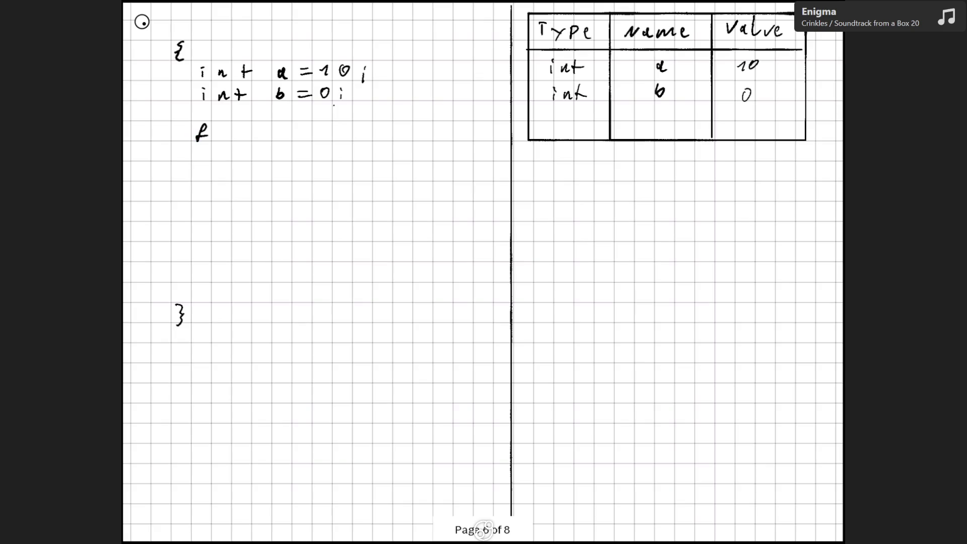
key("ctrl+z")
mouse_move(200, 135)
left_mouse_down()
mouse_move(199, 145)
mouse_move(239, 130)
mouse_move(245, 143)
left_mouse_up()
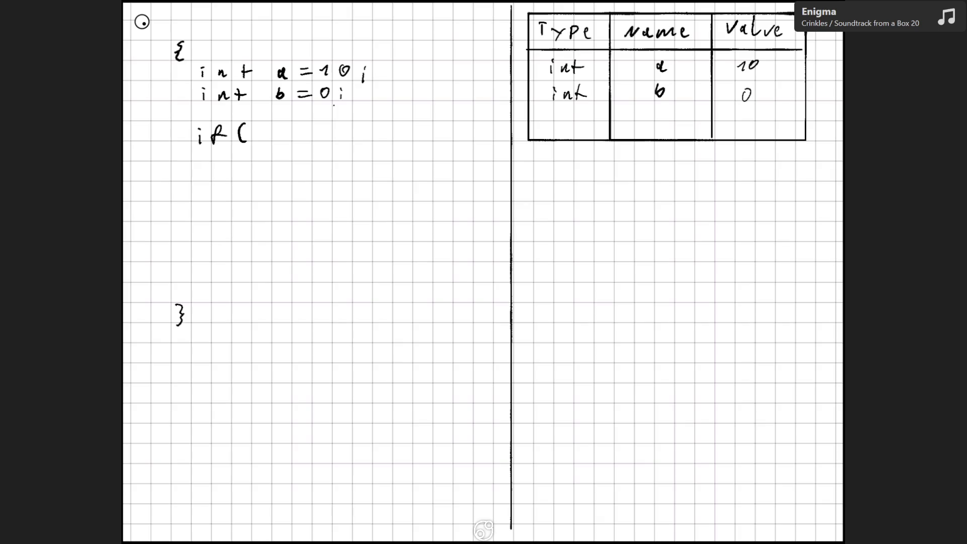
left_click_drag(264, 133, 306, 128)
left_click_drag(298, 135, 323, 137)
- Finish the condition with '& a <= 10)' and write 'b = a;' beneath it
left_click_drag(339, 140, 344, 122)
left_click_drag(337, 135, 348, 133)
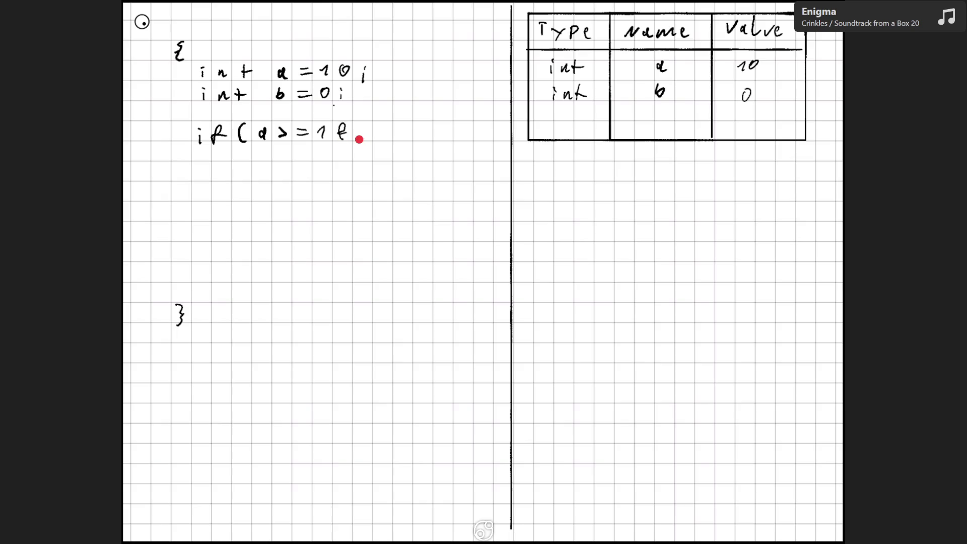
key("ctrl+z")
mouse_move(342, 135)
left_mouse_down()
mouse_move(337, 124)
mouse_move(344, 138)
mouse_move(405, 127)
left_mouse_up()
mouse_move(395, 134)
left_mouse_down()
mouse_move(445, 128)
mouse_move(460, 139)
left_mouse_up()
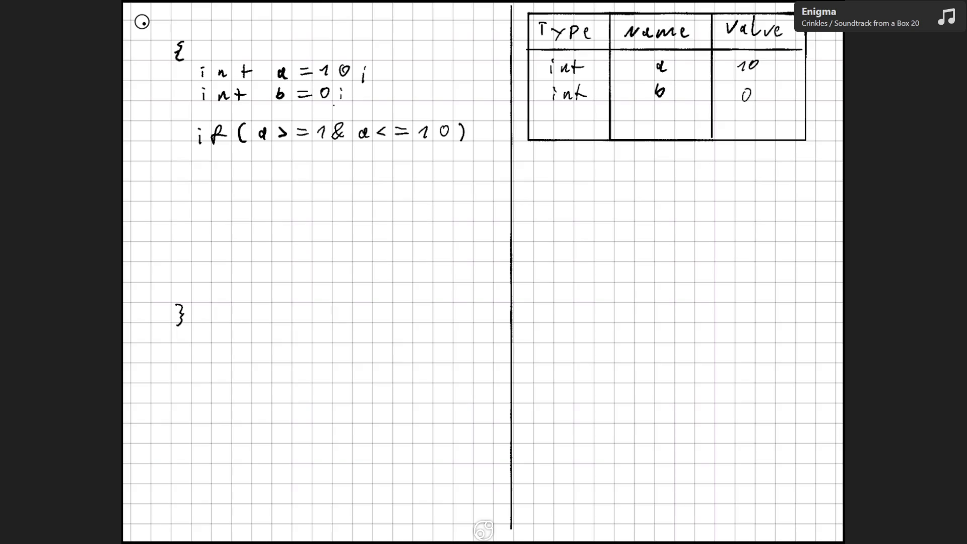
mouse_move(238, 149)
left_mouse_down()
mouse_move(244, 160)
mouse_move(272, 155)
left_mouse_up()
left_click_drag(284, 150, 298, 166)
- Try parentheses around a >= 1 and a <= 10, undo the last one, and double & into &&
left_click_drag(258, 124, 256, 143)
left_click_drag(325, 122, 354, 144)
left_click_drag(452, 122, 449, 147)
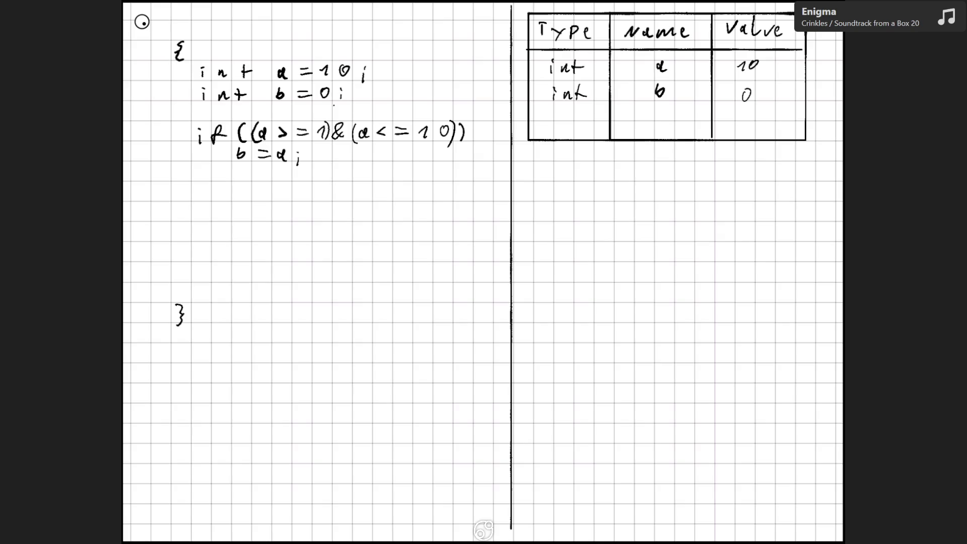
key("ctrl+z")
key("ctrl+z")
key("ctrl+z")
key("ctrl+z")
mouse_move(353, 136)
left_mouse_down()
mouse_move(346, 125)
mouse_move(355, 139)
left_mouse_up()
- Write a >= 1 && a <= 10 below the variable table on the right page
mouse_move(568, 170)
left_mouse_down()
mouse_move(561, 180)
mouse_move(581, 180)
left_mouse_up()
mouse_move(600, 171)
left_mouse_down()
mouse_move(646, 182)
mouse_move(653, 171)
mouse_move(659, 182)
mouse_move(668, 172)
mouse_move(693, 179)
mouse_move(729, 168)
left_mouse_up()
left_click_drag(718, 174, 756, 177)
mouse_move(770, 166)
left_mouse_down()
mouse_move(763, 172)
mouse_move(771, 166)
left_mouse_up()
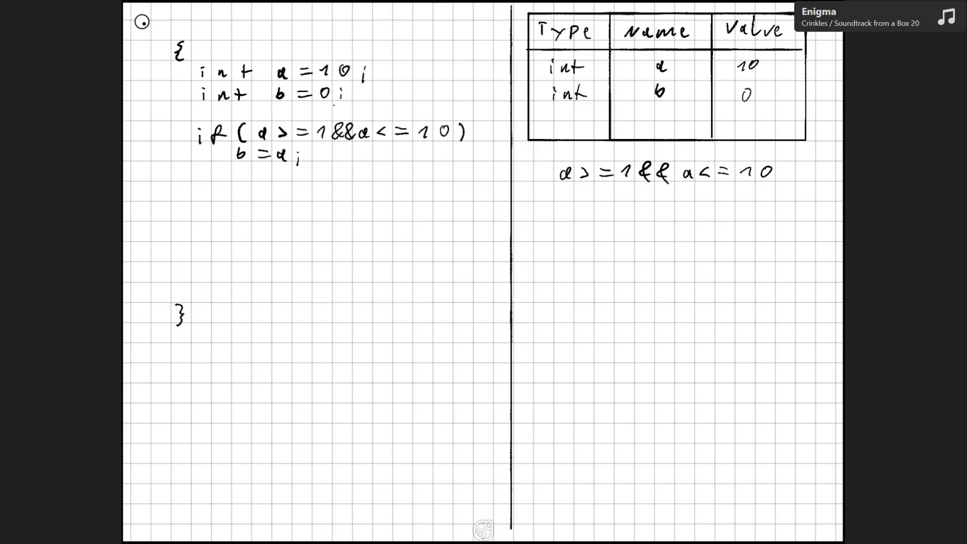
- Underline the >=, && and <= operators in the copied condition
left_click_drag(641, 184, 674, 185)
left_click_drag(582, 185, 618, 182)
left_click_drag(700, 184, 732, 182)
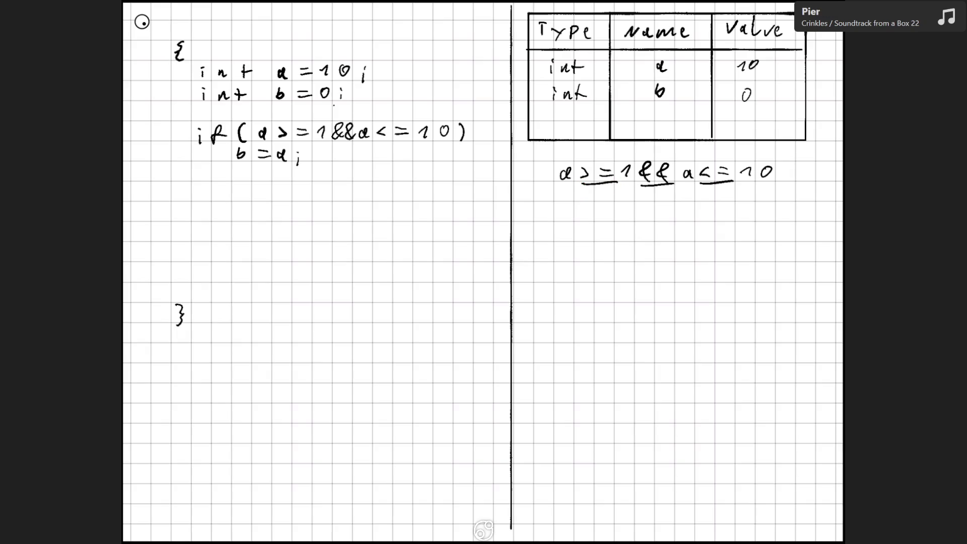
- Write the next line as true && a <= 10 and underline its true, && and <=
left_click_drag(584, 223, 584, 237)
left_click_drag(578, 230, 591, 230)
mouse_move(594, 228)
left_mouse_down()
mouse_move(593, 237)
mouse_move(600, 228)
left_mouse_up()
mouse_move(603, 226)
left_mouse_down()
mouse_move(647, 245)
mouse_move(711, 239)
left_mouse_up()
left_click_drag(721, 230, 733, 233)
mouse_move(743, 228)
left_mouse_down()
mouse_move(747, 237)
mouse_move(769, 224)
left_mouse_up()
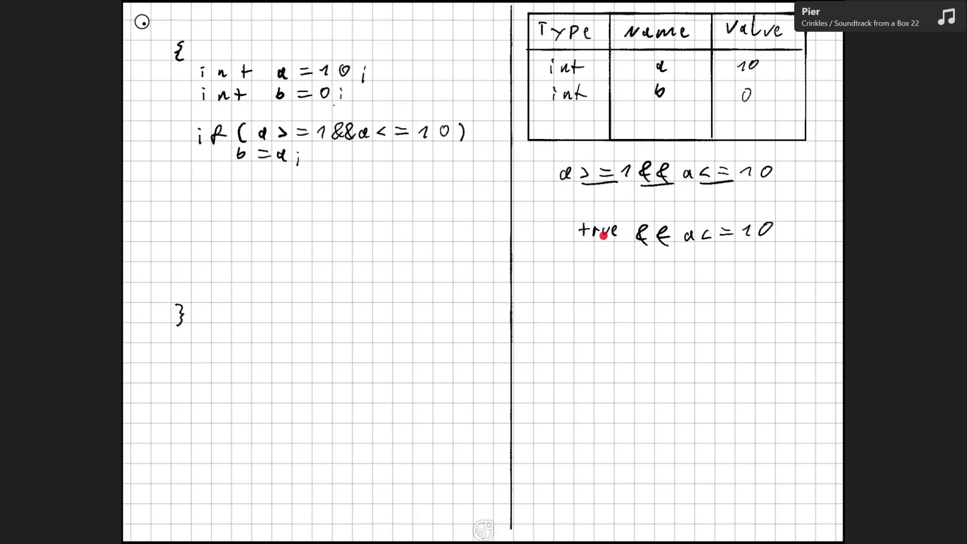
left_click_drag(634, 249, 665, 248)
left_click_drag(579, 245, 617, 245)
left_click_drag(701, 243, 732, 241)
- Add a line reading true && true, with the final result true beneath it
left_click_drag(592, 281, 591, 296)
mouse_move(585, 288)
left_mouse_down()
mouse_move(632, 290)
mouse_move(638, 278)
mouse_move(649, 289)
mouse_move(625, 286)
left_mouse_up()
left_click_drag(681, 275, 680, 289)
left_click_drag(677, 283, 686, 282)
left_click_drag(688, 288, 719, 289)
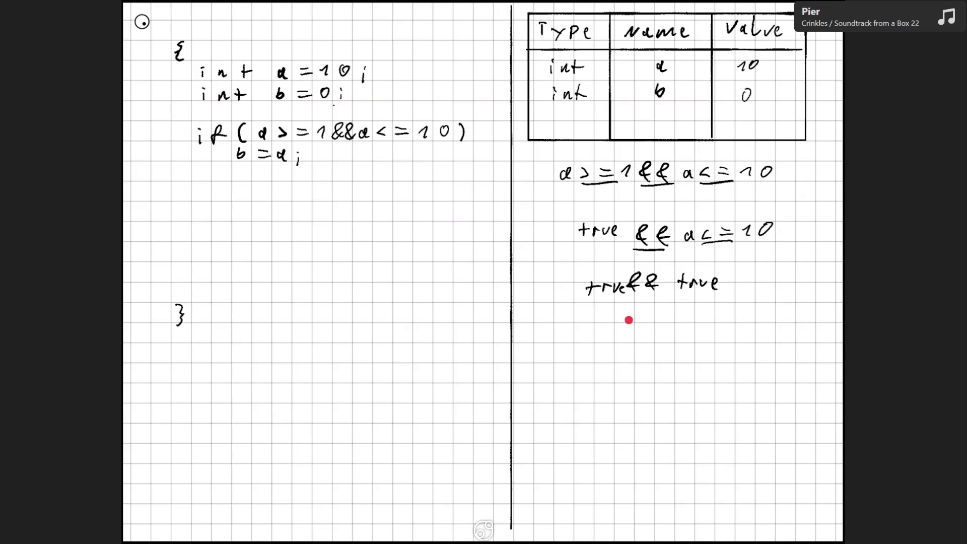
left_click_drag(628, 317, 628, 331)
left_click_drag(623, 325, 648, 322)
left_click_drag(651, 320, 671, 331)
- Point out && and the = in b = a, then erase the if-line operators and right-hand working
left_click_drag(353, 133, 343, 137)
left_click_drag(263, 154, 272, 159)
left_click_drag(332, 132, 409, 132)
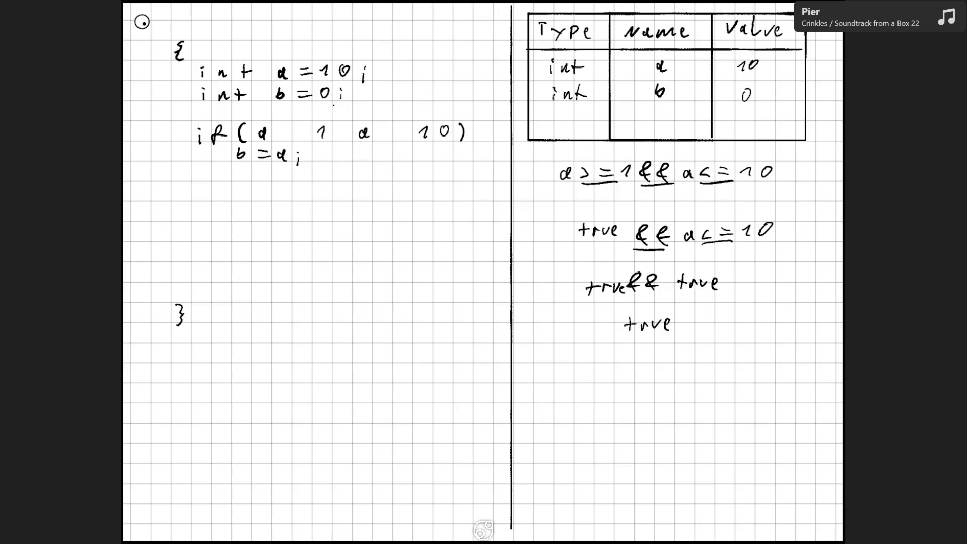
mouse_move(561, 171)
left_mouse_down()
mouse_move(735, 174)
mouse_move(652, 187)
mouse_move(589, 290)
mouse_move(627, 350)
left_mouse_up()
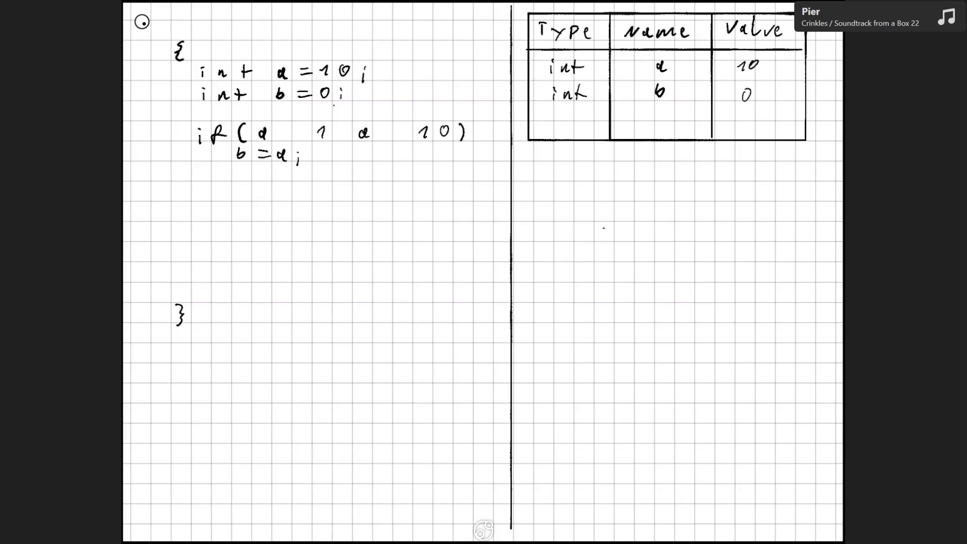
- Rewrite the if condition's operators so it reads a >= 1 && a <= 10
left_click_drag(824, 96, 824, 447)
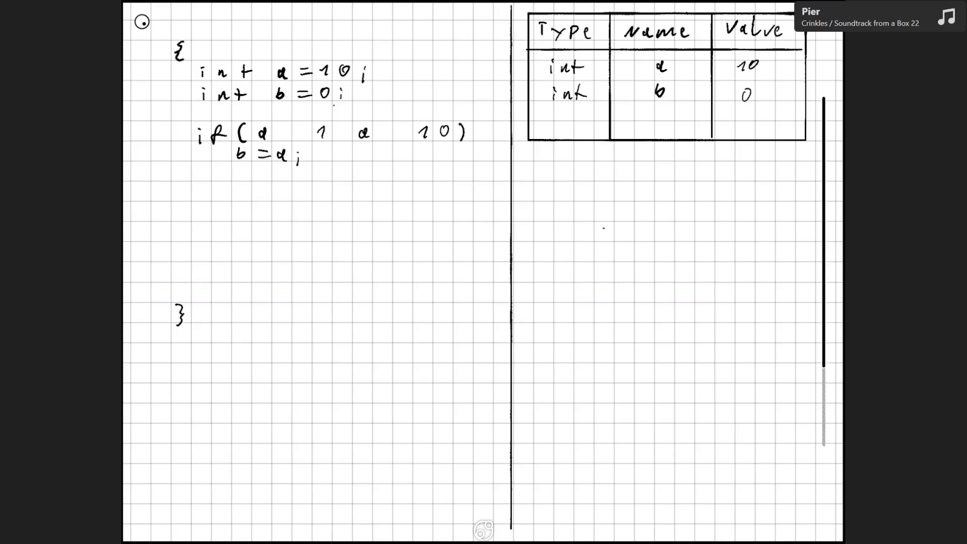
left_click_drag(332, 139, 355, 129)
mouse_move(278, 125)
left_mouse_down()
mouse_move(280, 137)
mouse_move(313, 128)
left_mouse_up()
left_click_drag(296, 134, 313, 134)
mouse_move(385, 126)
left_mouse_down()
mouse_move(389, 137)
mouse_move(411, 128)
left_mouse_up()
left_click_drag(398, 135, 412, 134)
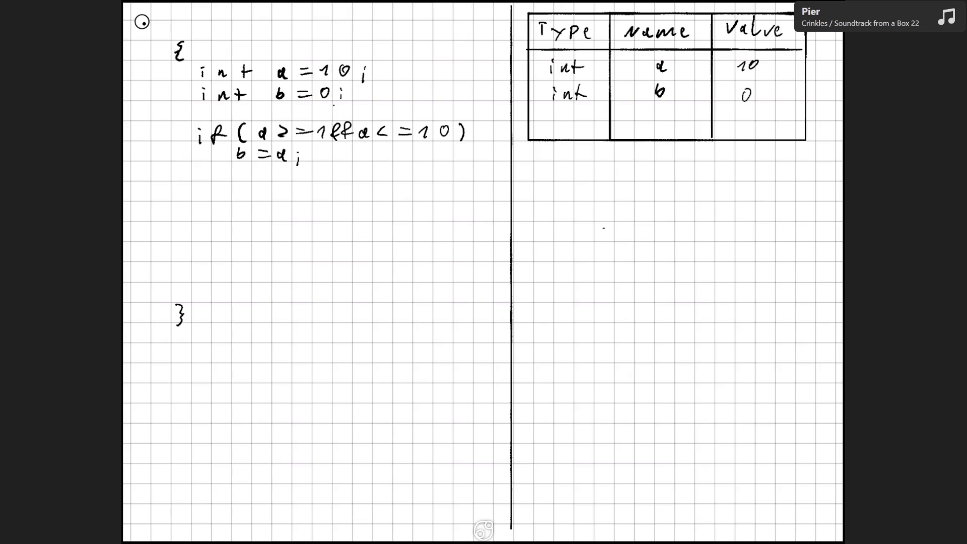
- Wrap the whole condition in a negation, !( ... )
left_click_drag(247, 123, 256, 139)
left_click(248, 137)
left_click_drag(451, 123, 451, 142)
- Undo the negation and the >=, && and <= strokes, leaving only a 1 a 10
key("ctrl+z")
key("ctrl+z")
key("ctrl+z")
left_click(142, 22)
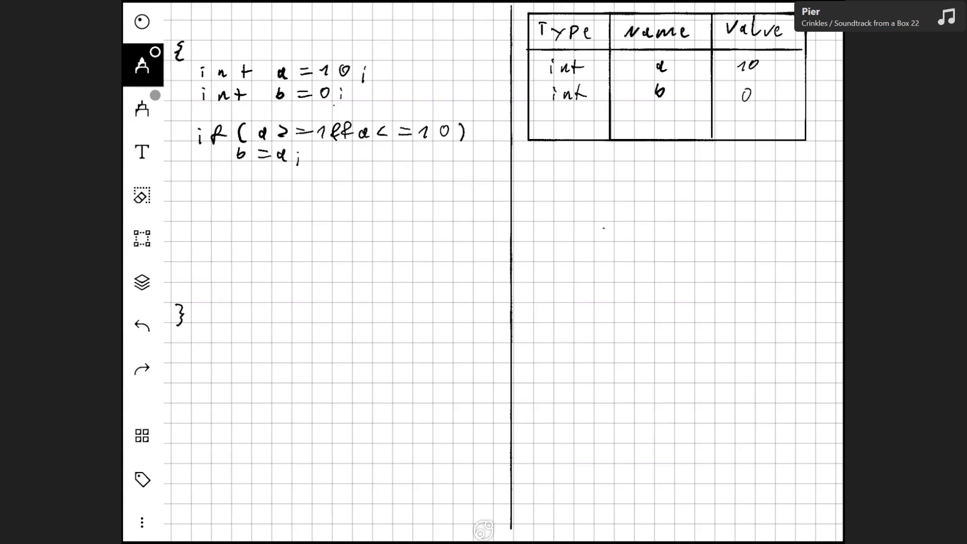
left_click(142, 326)
left_click(142, 326)
left_click(142, 326)
left_click(142, 326)
key("ctrl+z")
key("ctrl+z")
key("ctrl+z")
key("ctrl+z")
left_click(142, 21)
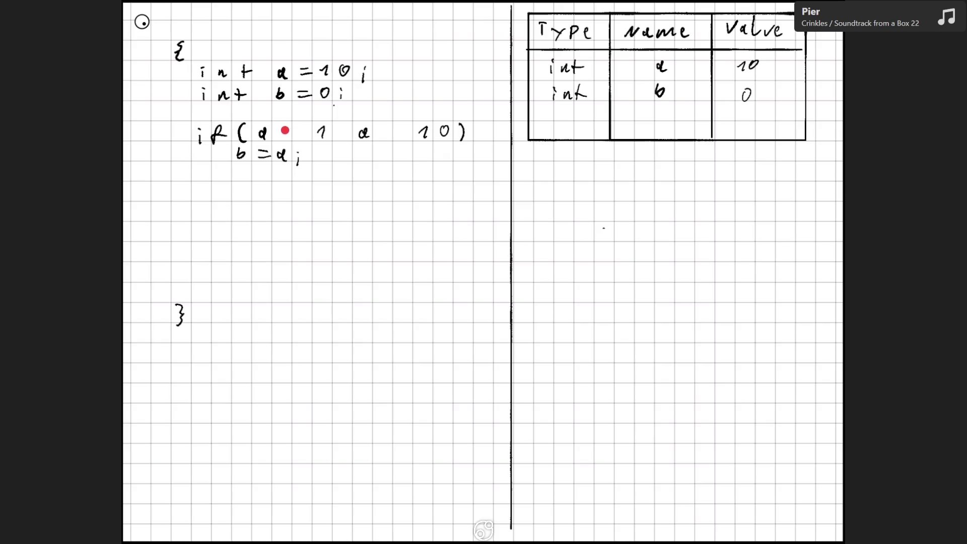
- Make the if condition a < 1 || a > 10 and copy it below the table
mouse_move(285, 126)
left_mouse_down()
mouse_move(285, 138)
mouse_move(368, 136)
left_mouse_up()
mouse_move(299, 129)
left_mouse_down()
mouse_move(304, 138)
mouse_move(408, 132)
mouse_move(398, 138)
left_mouse_up()
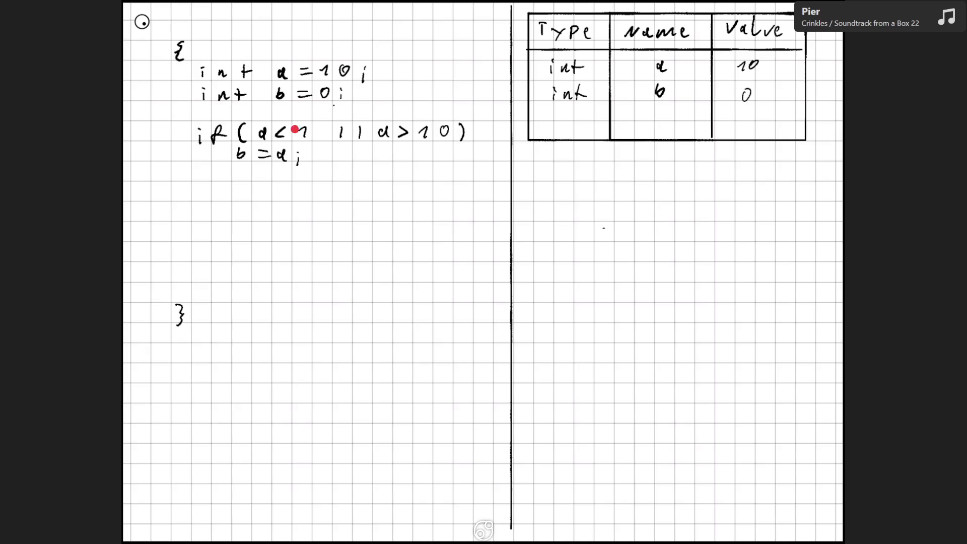
mouse_move(573, 167)
left_mouse_down()
mouse_move(573, 178)
mouse_move(671, 180)
mouse_move(724, 170)
left_mouse_up()
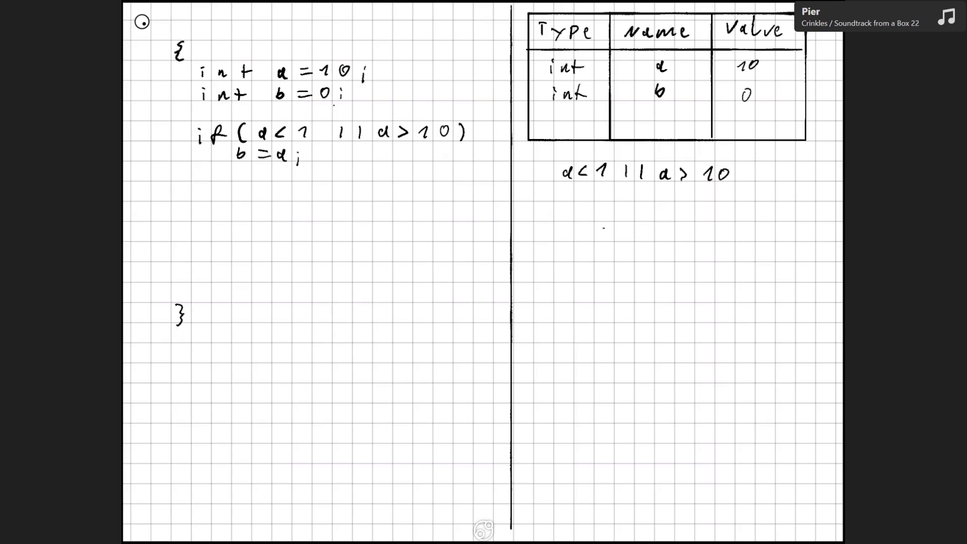
- Underline <, || and >, then write False || a > 10 on the next line
left_click_drag(577, 182, 590, 181)
left_click_drag(678, 184, 693, 184)
left_click_drag(624, 185, 644, 185)
left_click_drag(577, 206, 572, 222)
left_click_drag(593, 217, 614, 214)
left_click_drag(633, 206, 631, 220)
left_click_drag(641, 201, 640, 212)
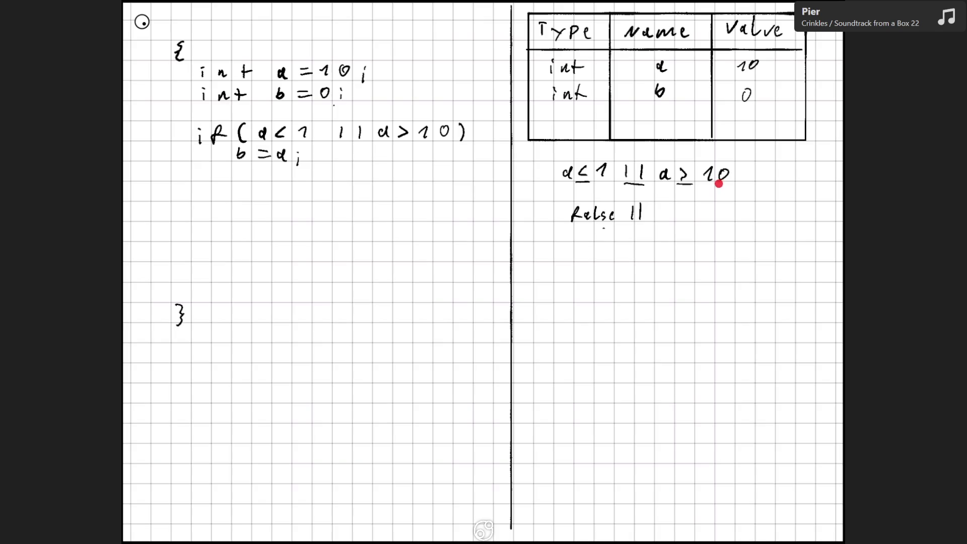
left_click_drag(668, 211, 668, 219)
mouse_move(681, 207)
left_mouse_down()
mouse_move(681, 218)
mouse_move(701, 218)
left_mouse_up()
mouse_move(719, 205)
left_mouse_down()
mouse_move(712, 212)
mouse_move(723, 204)
left_mouse_up()
- Write False || False below it, then the final result False
mouse_move(577, 251)
left_mouse_down()
mouse_move(590, 240)
mouse_move(608, 256)
left_mouse_up()
left_click_drag(619, 245, 618, 258)
left_click_drag(627, 252, 644, 257)
left_click_drag(654, 239, 653, 259)
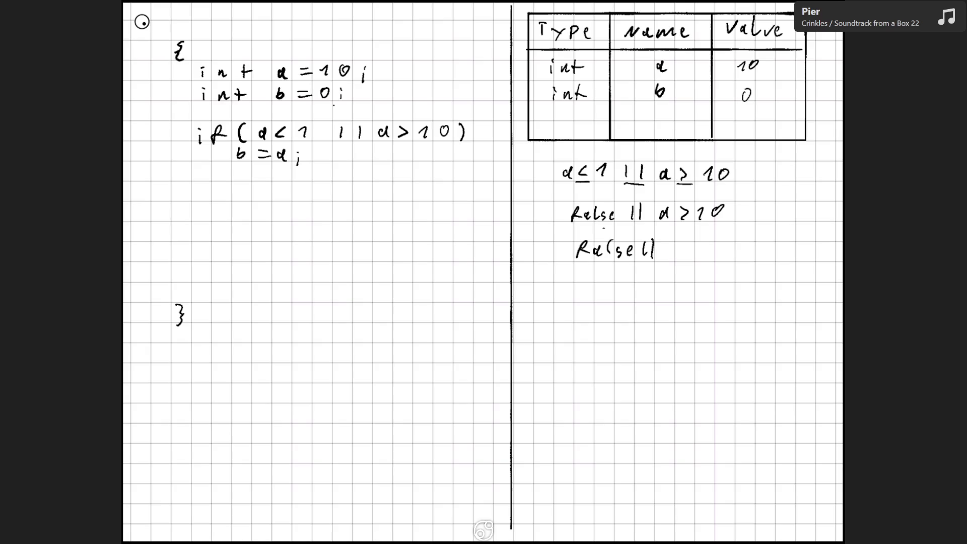
left_click_drag(675, 256, 687, 238)
mouse_move(694, 246)
left_mouse_down()
mouse_move(695, 256)
mouse_move(729, 255)
left_mouse_up()
left_click_drag(632, 294, 638, 277)
left_click_drag(636, 288, 653, 293)
mouse_move(658, 276)
left_mouse_down()
mouse_move(662, 293)
mouse_move(689, 293)
left_mouse_up()
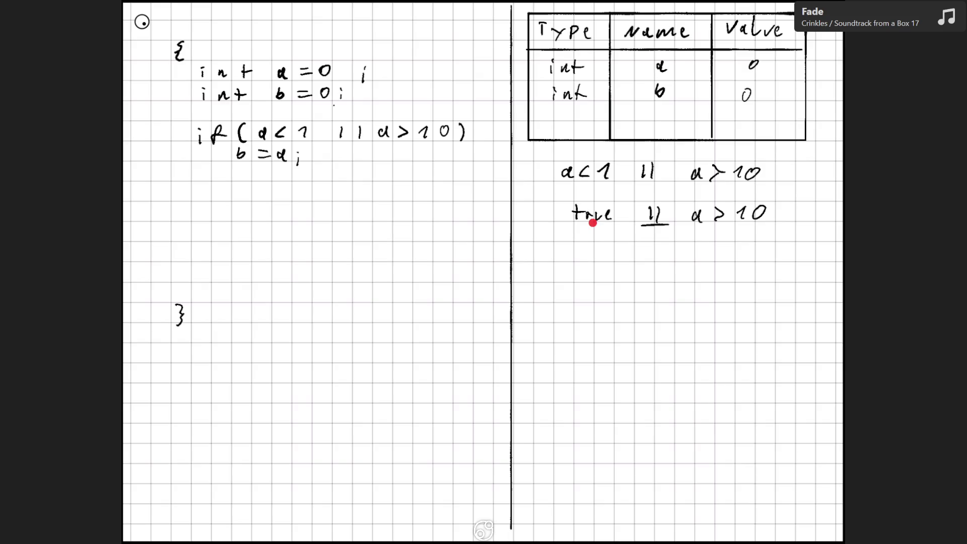
- Underline true, write the result true, and circle and strike out the skipped a > 10
left_click_drag(571, 227, 618, 230)
left_click_drag(643, 251, 643, 266)
left_click_drag(635, 260, 655, 258)
left_click_drag(653, 258, 683, 265)
mouse_move(714, 220)
left_mouse_down()
mouse_move(773, 215)
mouse_move(693, 204)
mouse_move(690, 226)
left_mouse_up()
left_click_drag(679, 230, 799, 203)
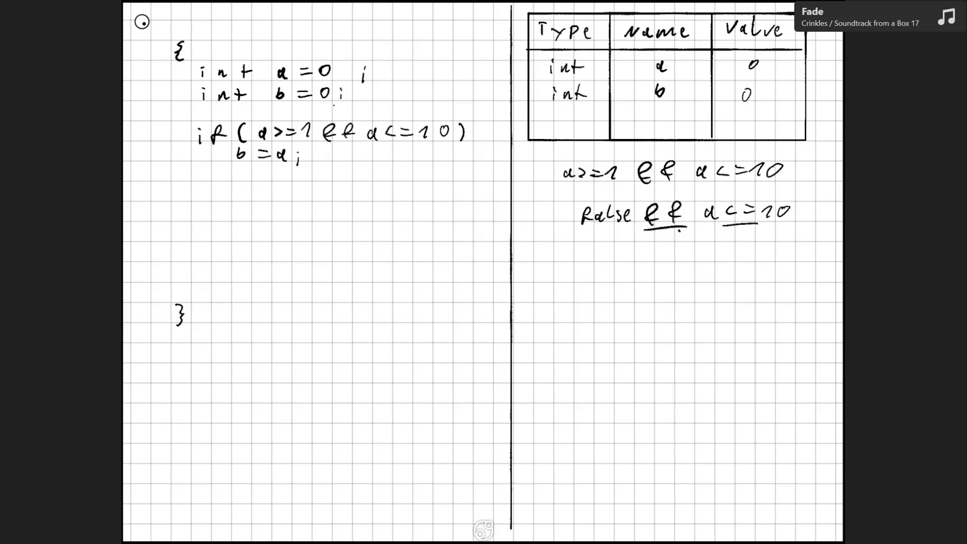
- Underline False and <=10, cross out the skipped a <= 10, and write false below
left_click_drag(583, 230, 624, 228)
left_click_drag(716, 233, 786, 230)
left_click_drag(696, 230, 808, 195)
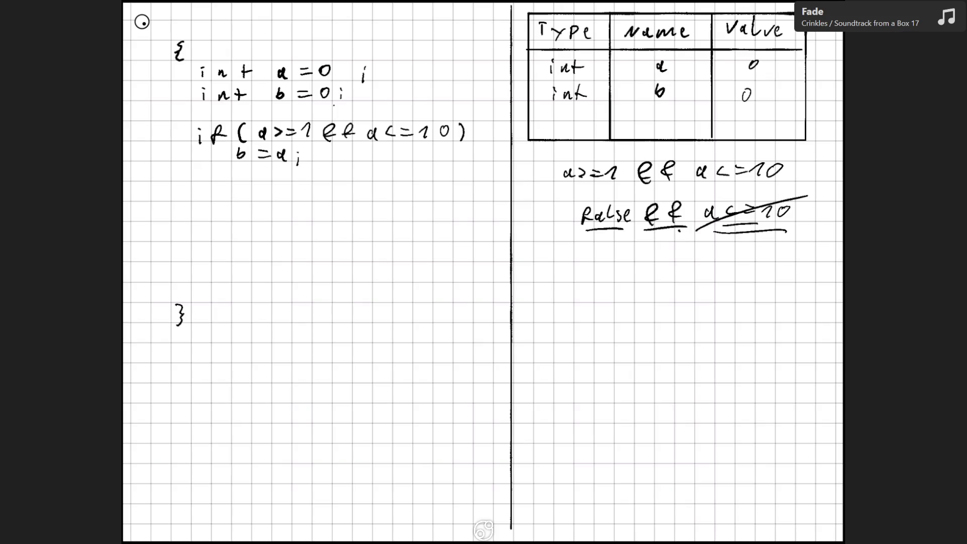
mouse_move(643, 259)
left_mouse_down()
mouse_move(671, 249)
mouse_move(679, 262)
mouse_move(699, 262)
left_mouse_up()
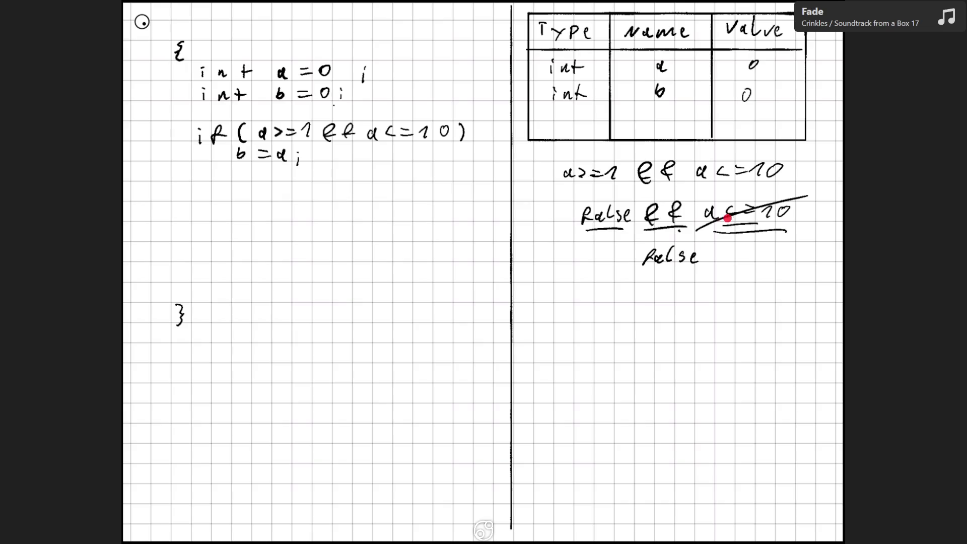
mouse_move(729, 220)
left_mouse_down()
mouse_move(749, 225)
mouse_move(725, 227)
left_mouse_up()
- Change the if condition's upper bound from 10 to b+10
left_click_drag(421, 132, 444, 132)
left_click_drag(439, 126, 439, 138)
mouse_move(448, 127)
left_mouse_down()
mouse_move(447, 137)
mouse_move(452, 128)
left_mouse_up()
- Rewrite the condition as if ((a>=1)&&(a<=b+10)), then return to the bool operator tables page
left_click(349, 133)
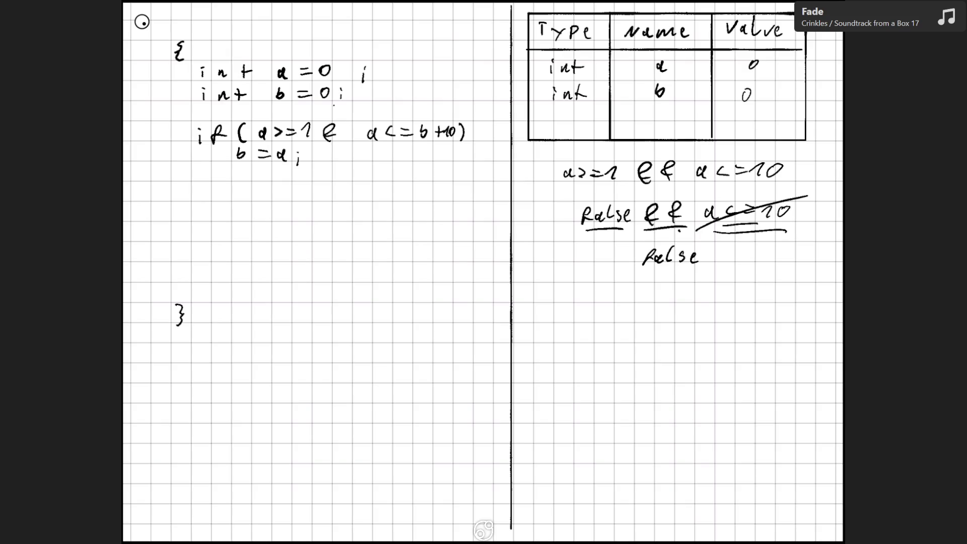
left_click_drag(257, 124, 256, 144)
left_click_drag(315, 121, 310, 149)
left_click_drag(361, 122, 355, 149)
left_click_drag(466, 122, 467, 143)
left_click_drag(341, 141, 344, 136)
left_click_drag(340, 135, 351, 133)
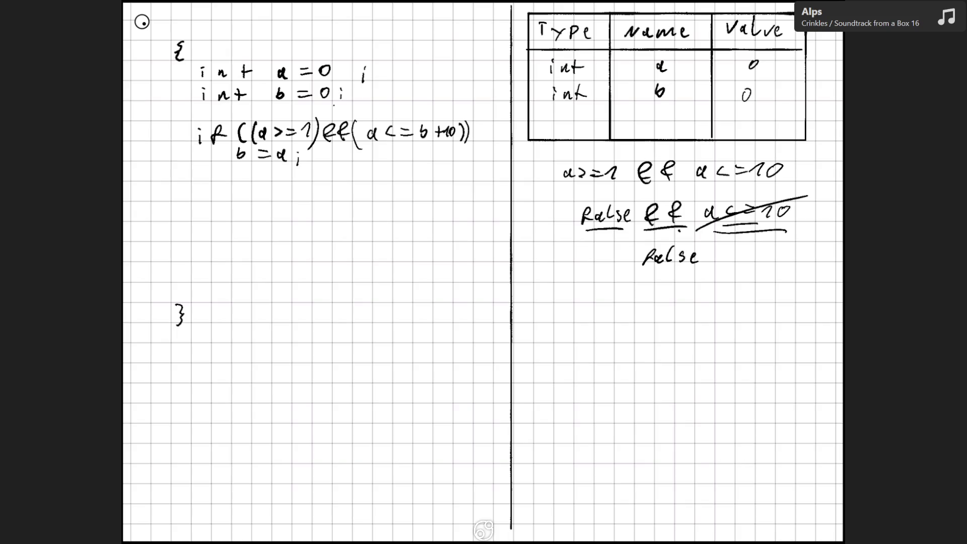
key("Page_Up")
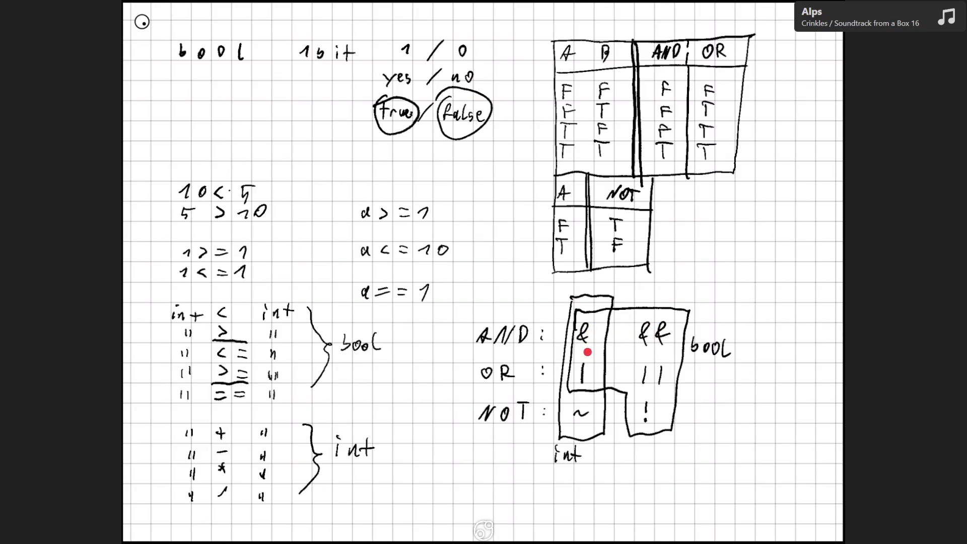
- Page past the bool and byte pages back to the if ((a >= 1) && (a <= b+10)) b = a; page
key("Page_Down")
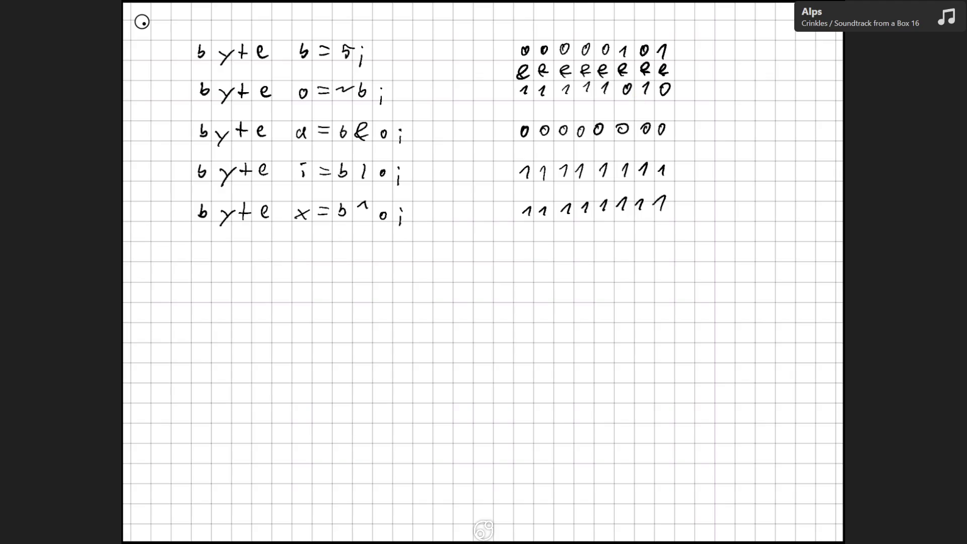
scroll(483, 272, "up", 10)
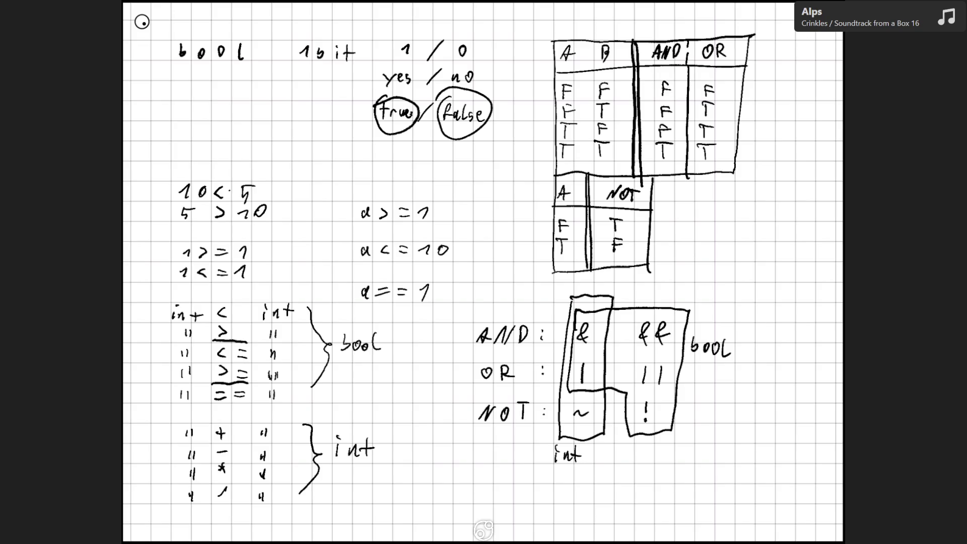
key("Right")
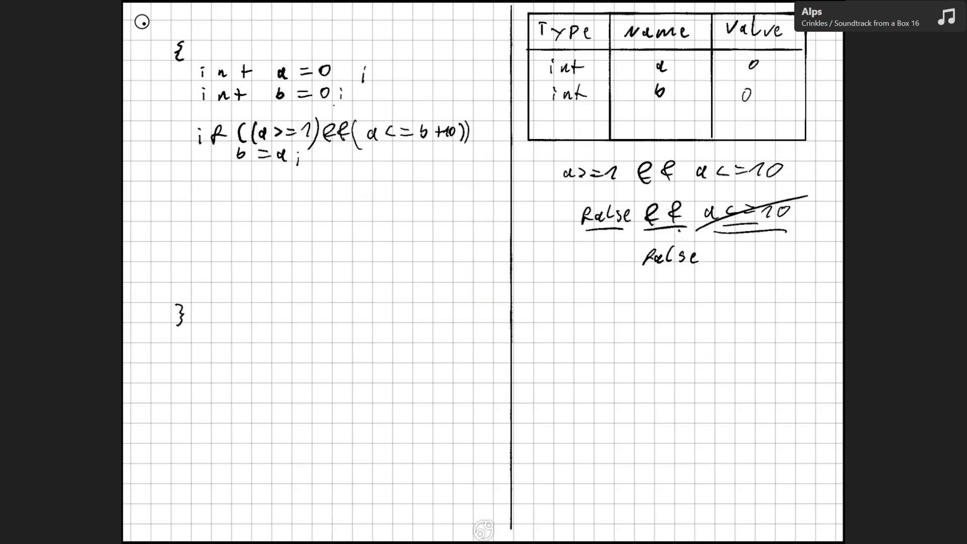
- Redraw the second & and bracket in the if condition, and scribble out the a<=10 term
left_click_drag(340, 128, 356, 137)
mouse_move(356, 122)
left_mouse_down()
mouse_move(358, 147)
mouse_move(331, 126)
left_mouse_up()
left_click_drag(714, 229, 808, 198)
left_click_drag(695, 227, 787, 197)
left_click_drag(716, 231, 824, 202)
left_click_drag(728, 230, 768, 213)
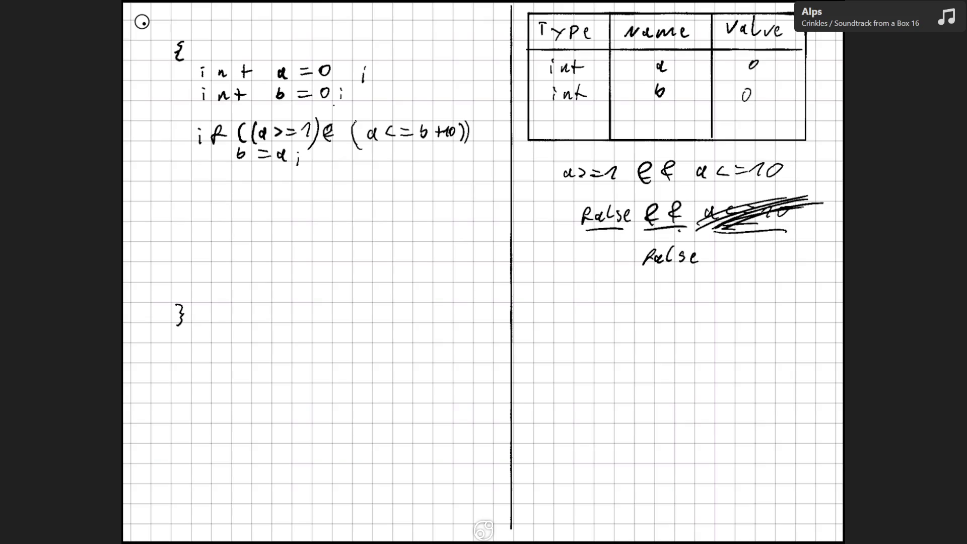
mouse_move(336, 136)
left_mouse_down()
mouse_move(346, 124)
mouse_move(350, 134)
left_mouse_up()
- Use the eraser's Erase all to clear page 6, then return to the fineliner
scroll(483, 272, "up", 10)
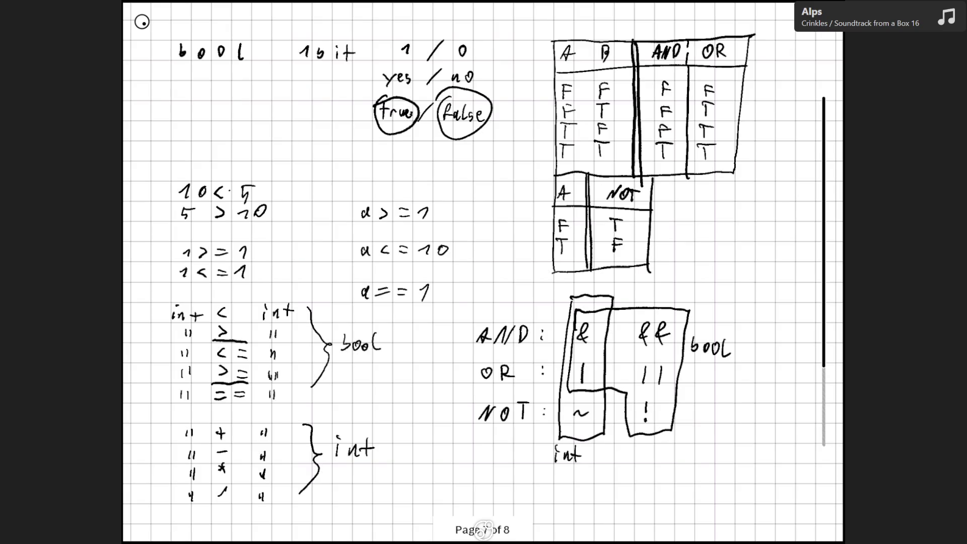
scroll(483, 272, "up", 5)
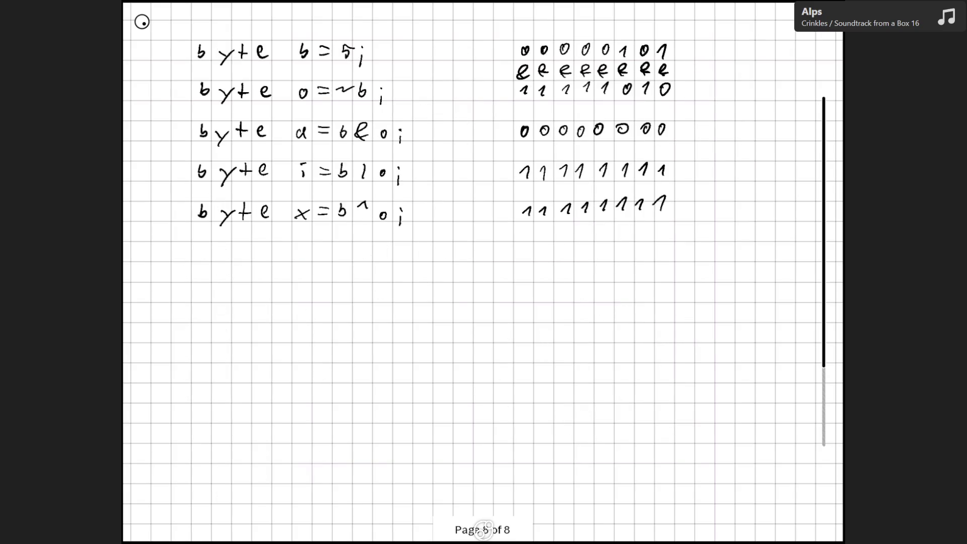
left_click(142, 21)
left_click(142, 195)
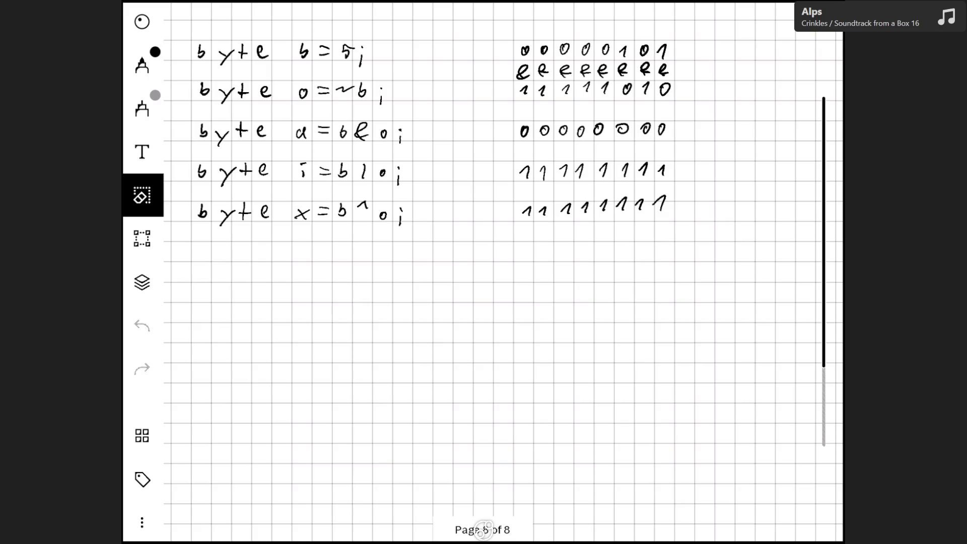
left_click(142, 195)
left_click(221, 283)
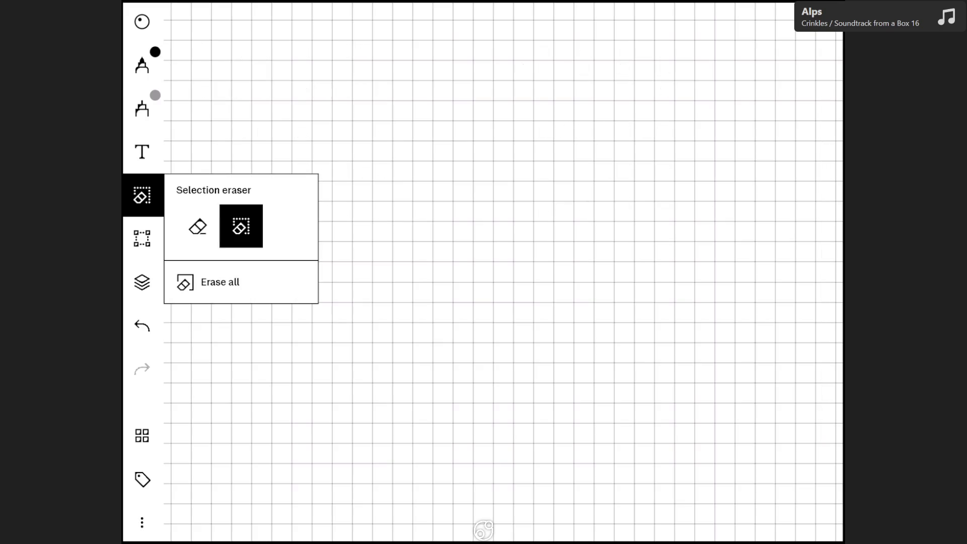
left_click(142, 21)
left_click(142, 21)
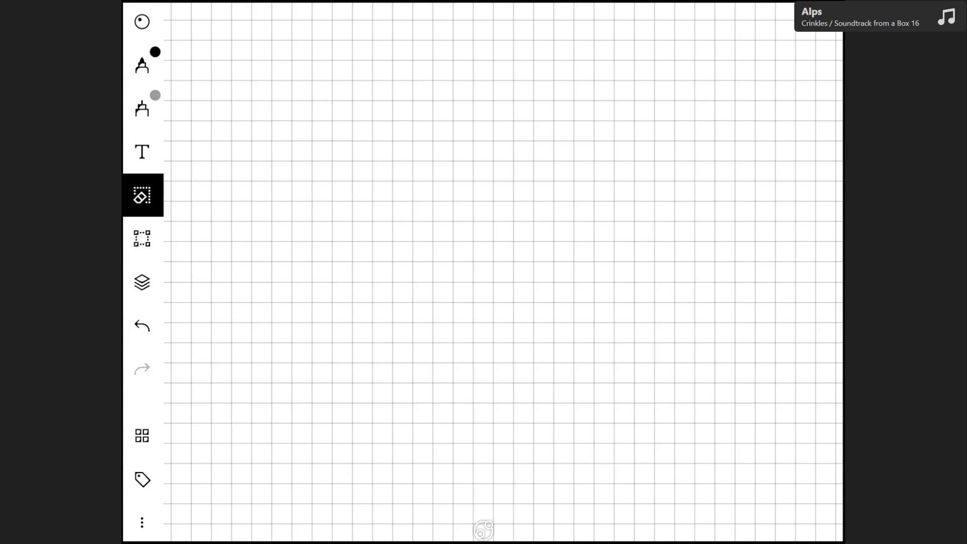
left_click(142, 64)
left_click(142, 22)
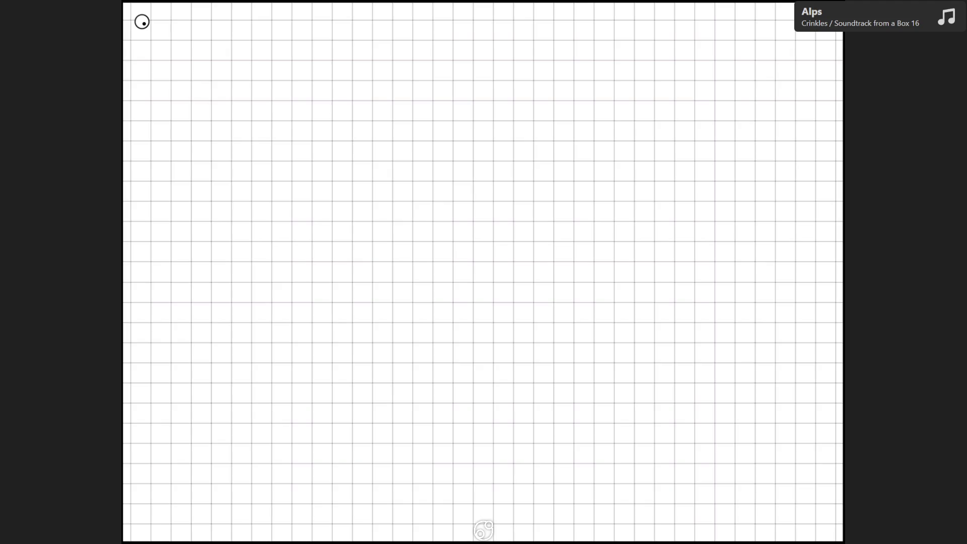
- Handwrite the variables 'a b' at the top left of the blank page
mouse_move(205, 68)
left_mouse_down()
mouse_move(207, 79)
mouse_move(241, 76)
left_mouse_up()
- Write 'AND: a ∧ b ab' below the variables
left_click_drag(196, 141, 206, 141)
mouse_move(198, 134)
left_mouse_down()
mouse_move(230, 126)
mouse_move(240, 140)
left_mouse_up()
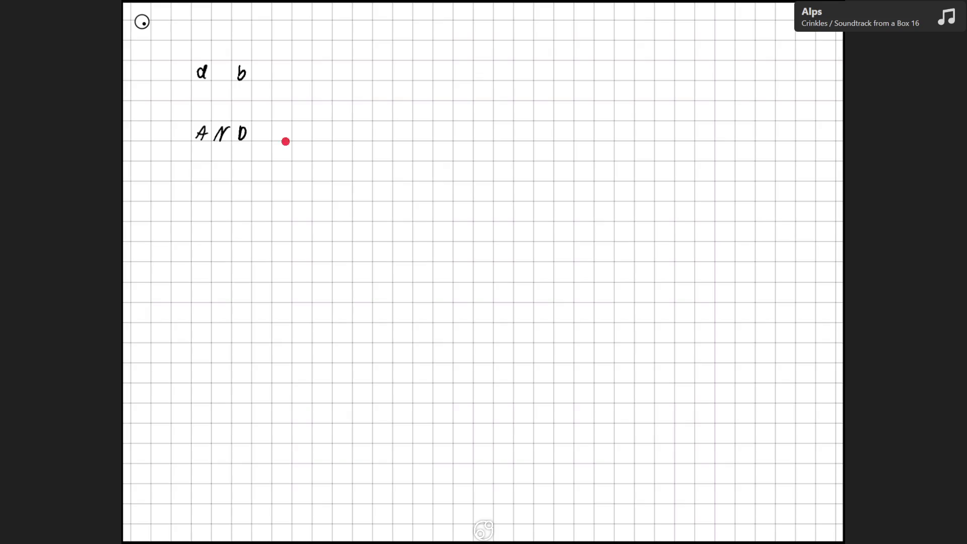
left_click(259, 130)
left_click(260, 138)
mouse_move(305, 129)
left_mouse_down()
mouse_move(308, 141)
mouse_move(343, 140)
left_mouse_up()
left_click_drag(401, 129, 419, 137)
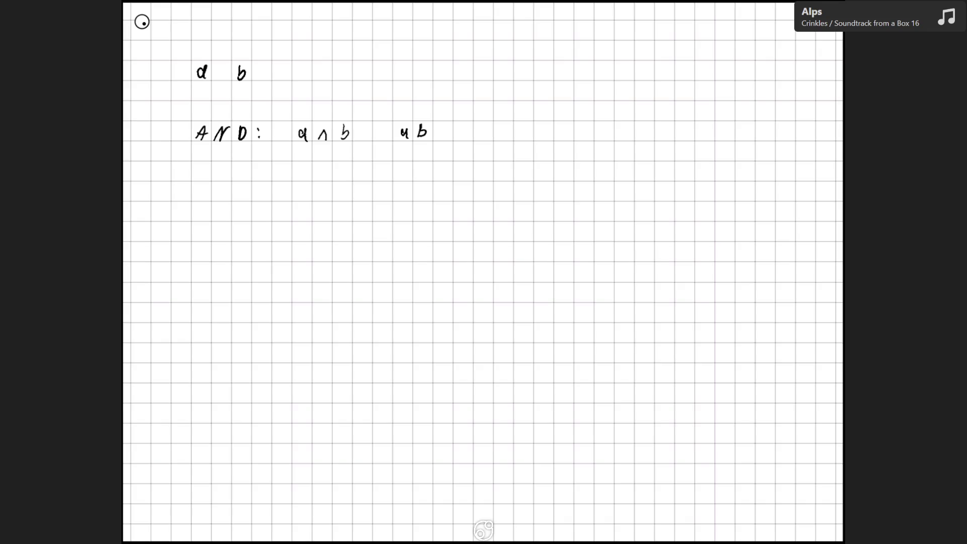
- Start the next line with the label 'OR:'
left_click_drag(203, 166, 220, 177)
left_click_drag(220, 164, 230, 176)
left_click(258, 168)
left_click(258, 174)
- Complete the OR row with a ∨ b and a + b
mouse_move(303, 168)
left_mouse_down()
mouse_move(304, 178)
mouse_move(327, 168)
mouse_move(342, 179)
left_mouse_up()
mouse_move(406, 168)
left_mouse_down()
mouse_move(408, 178)
mouse_move(429, 172)
left_mouse_up()
left_click_drag(433, 164, 434, 177)
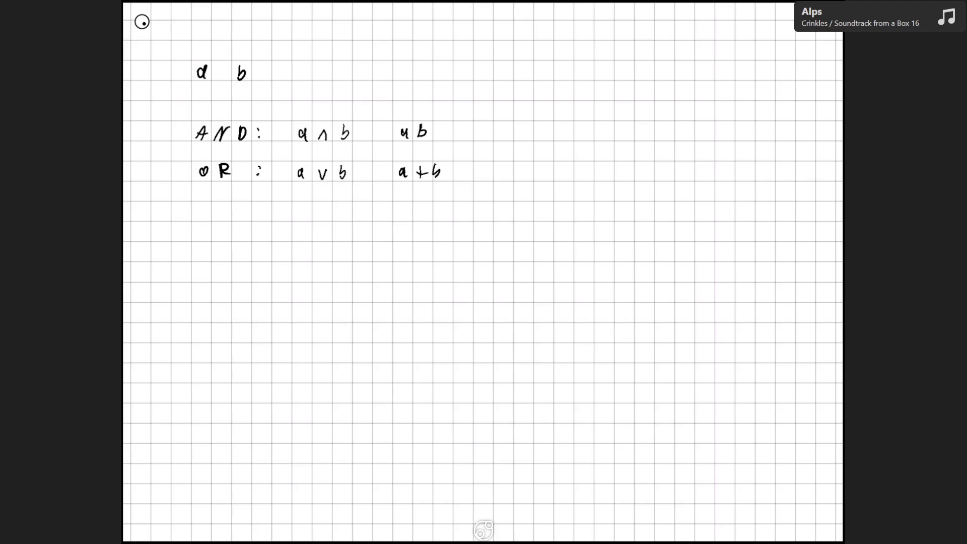
left_click_drag(406, 48, 424, 55)
mouse_move(424, 47)
left_mouse_down()
mouse_move(414, 55)
mouse_move(434, 56)
left_mouse_up()
left_click_drag(409, 130, 420, 138)
- Write the NOT row with ā and ¬a, then begin ab ∨ āb further down
mouse_move(197, 219)
left_mouse_down()
mouse_move(220, 196)
mouse_move(241, 218)
left_mouse_up()
left_click_drag(235, 211, 246, 211)
mouse_move(309, 208)
left_mouse_down()
mouse_move(306, 221)
mouse_move(316, 202)
left_mouse_up()
left_click_drag(398, 211, 424, 221)
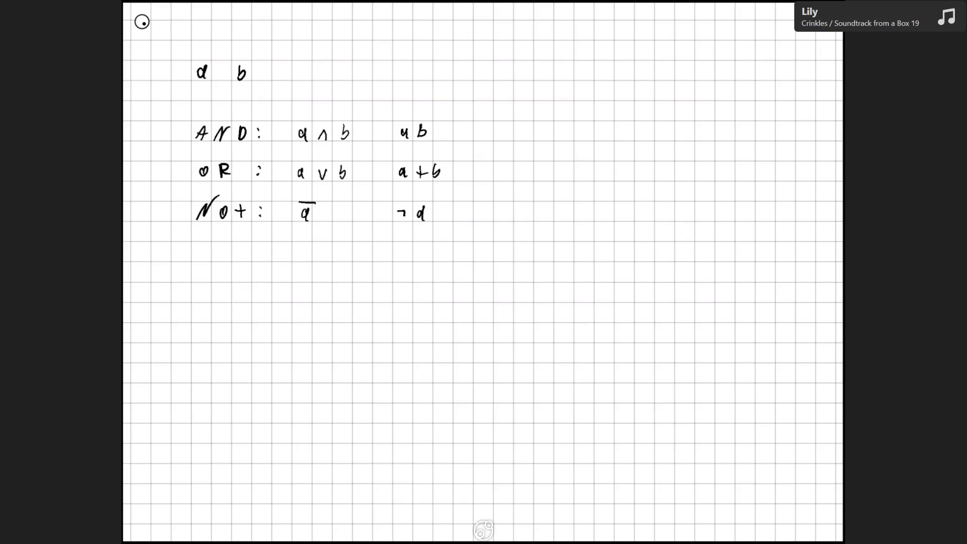
mouse_move(225, 291)
left_mouse_down()
mouse_move(224, 302)
mouse_move(290, 286)
mouse_move(286, 300)
mouse_move(298, 298)
left_mouse_up()
- Write a ∧ (ā ∨ b) and expand it below to a ∧ ā ∨ a ∧ b, undoing a stray letter
mouse_move(468, 269)
left_mouse_down()
mouse_move(468, 280)
mouse_move(480, 271)
mouse_move(543, 278)
left_mouse_up()
mouse_move(224, 351)
left_mouse_down()
mouse_move(261, 363)
mouse_move(288, 361)
mouse_move(292, 347)
left_mouse_up()
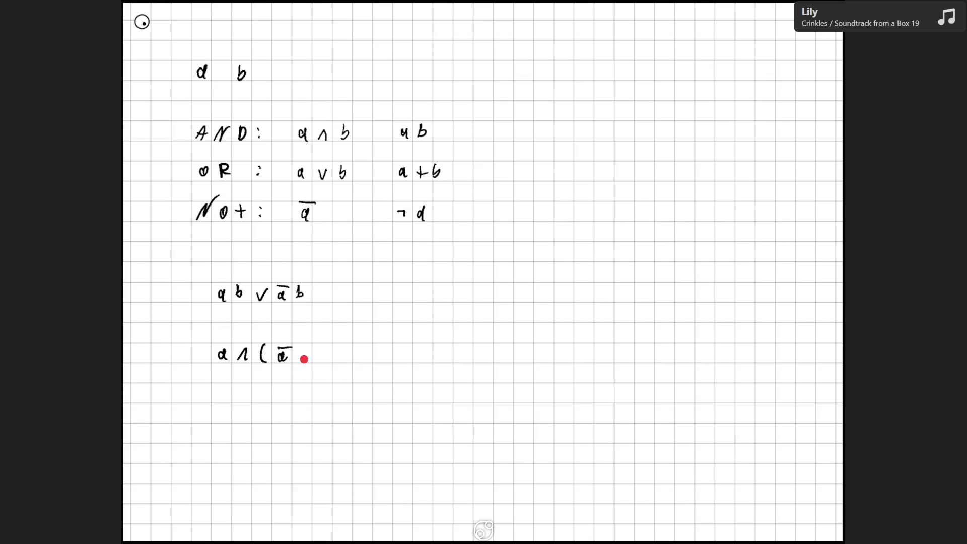
left_click_drag(300, 351, 337, 362)
mouse_move(221, 393)
left_mouse_down()
mouse_move(264, 402)
mouse_move(272, 386)
mouse_move(328, 397)
left_mouse_up()
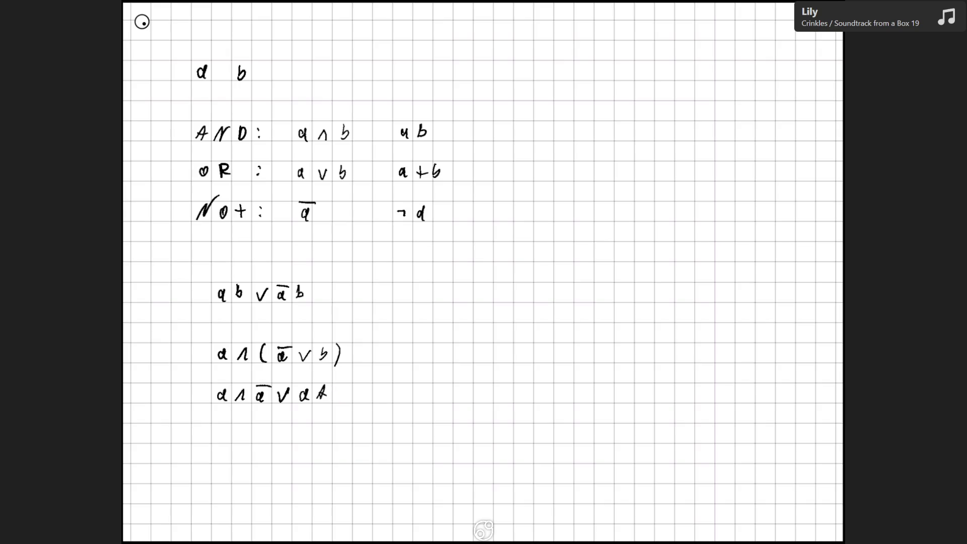
key("ctrl+z")
key("ctrl+z")
left_click_drag(317, 400, 340, 399)
- Write a(ā ∨ b), then aā ∨ ab, an equivalence mark, F ∨ ab, and finally ab
mouse_move(427, 351)
left_mouse_down()
mouse_move(429, 362)
mouse_move(445, 364)
mouse_move(468, 360)
mouse_move(473, 346)
mouse_move(511, 368)
left_mouse_up()
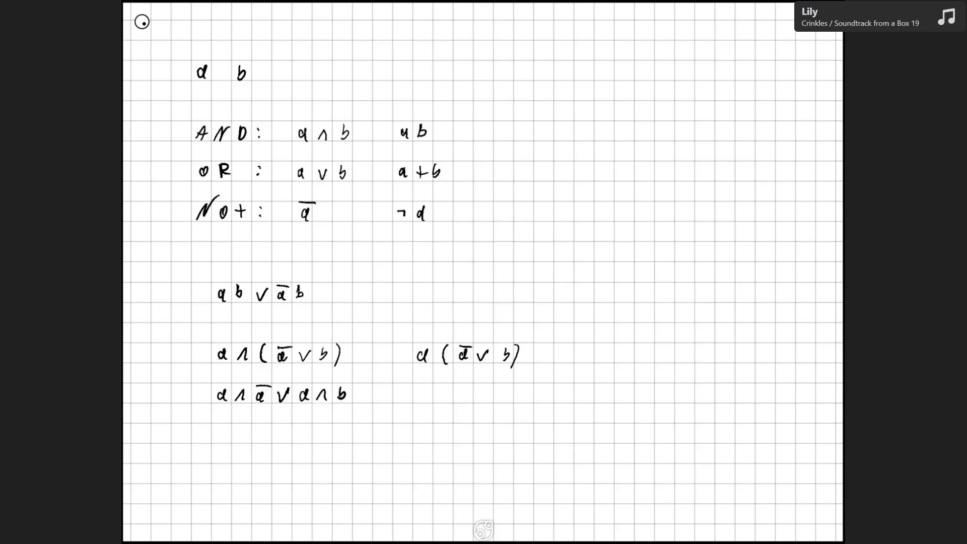
mouse_move(430, 390)
left_mouse_down()
mouse_move(429, 400)
mouse_move(448, 401)
mouse_move(453, 385)
mouse_move(464, 399)
mouse_move(472, 389)
mouse_move(505, 399)
left_mouse_up()
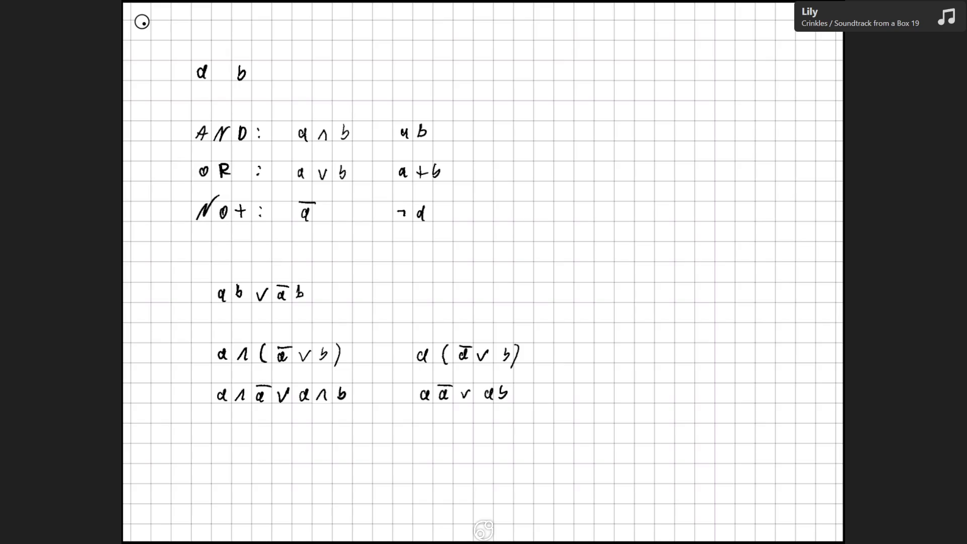
mouse_move(468, 371)
left_mouse_down()
mouse_move(469, 384)
mouse_move(476, 372)
left_mouse_up()
mouse_move(440, 426)
left_mouse_down()
mouse_move(441, 437)
mouse_move(446, 426)
mouse_move(500, 440)
left_mouse_up()
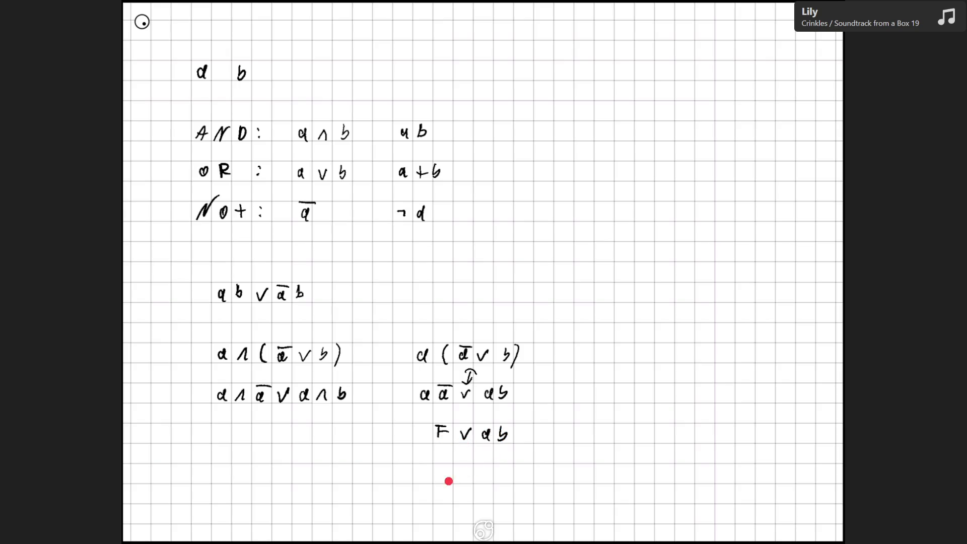
left_click_drag(448, 470, 459, 481)
- Write a ∨ āb with an overline across it, then ā and a b̄ beneath, undoing an extra bar
mouse_move(528, 249)
left_mouse_down()
mouse_move(527, 260)
mouse_move(549, 247)
mouse_move(572, 259)
left_mouse_up()
left_click_drag(558, 245, 587, 252)
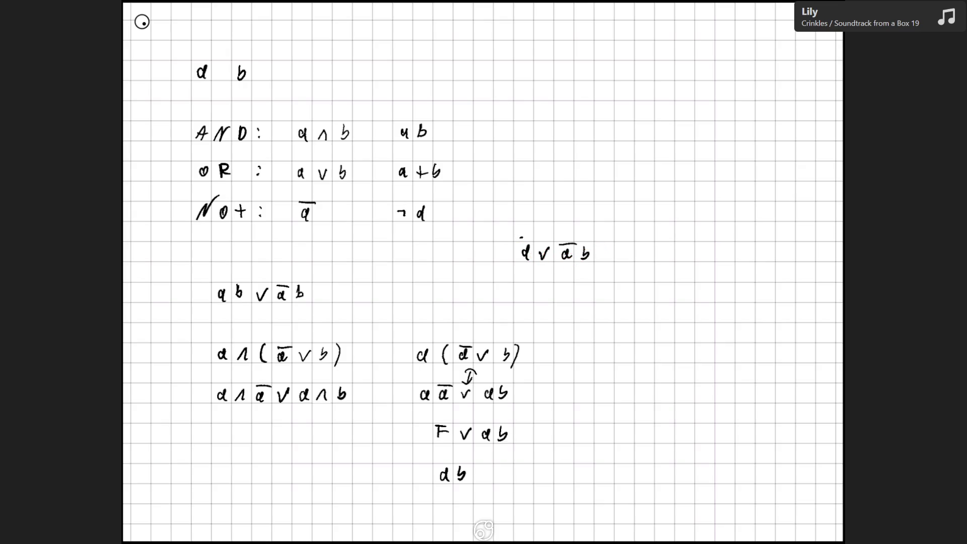
left_click_drag(521, 236, 601, 235)
mouse_move(527, 297)
left_mouse_down()
mouse_move(535, 285)
mouse_move(573, 300)
left_mouse_up()
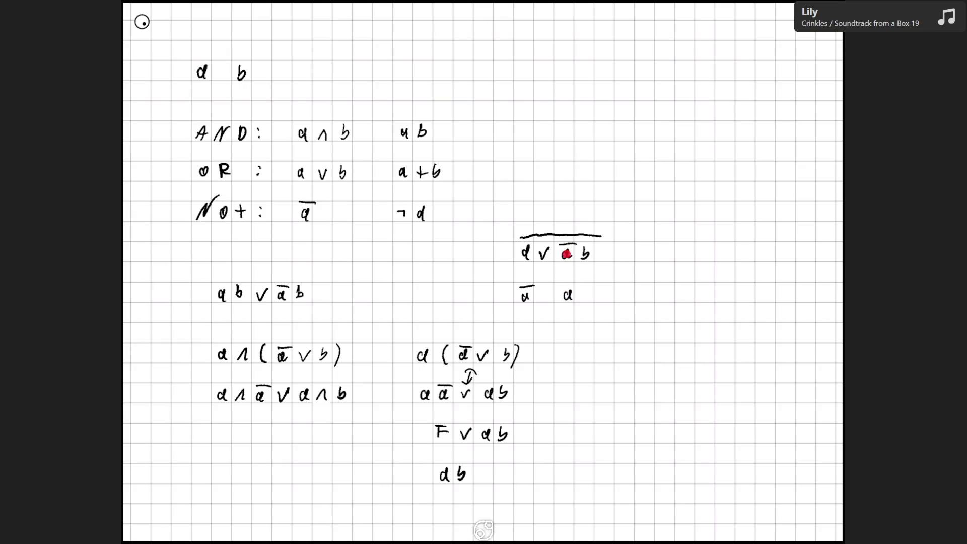
mouse_move(584, 285)
left_mouse_down()
mouse_move(587, 297)
mouse_move(599, 282)
mouse_move(577, 278)
left_mouse_up()
key("ctrl+z")
- Extend the lower negation working with ∧ and an ā ∨ b step, then erase it
left_click_drag(538, 300, 582, 293)
left_click_drag(592, 313, 633, 311)
left_click_drag(641, 307, 646, 316)
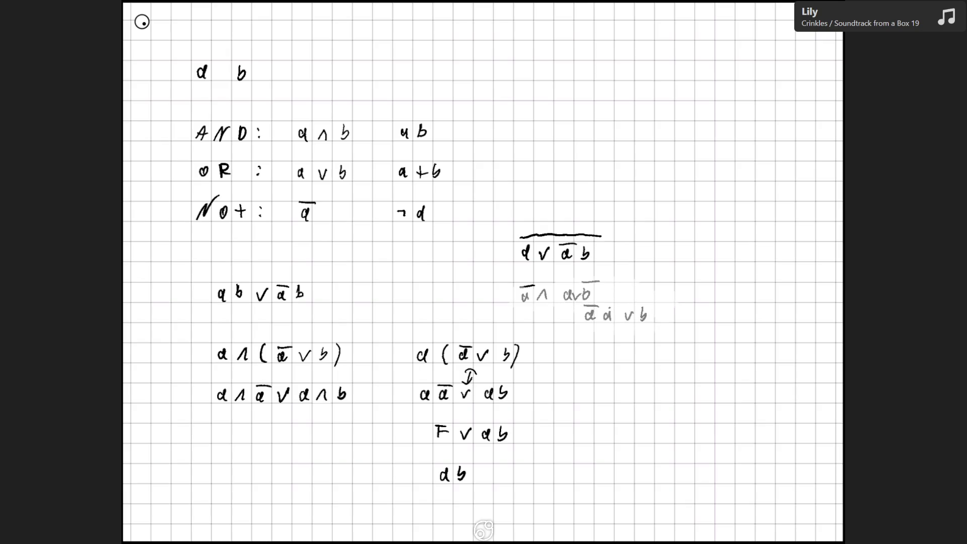
left_click_drag(518, 296, 649, 316)
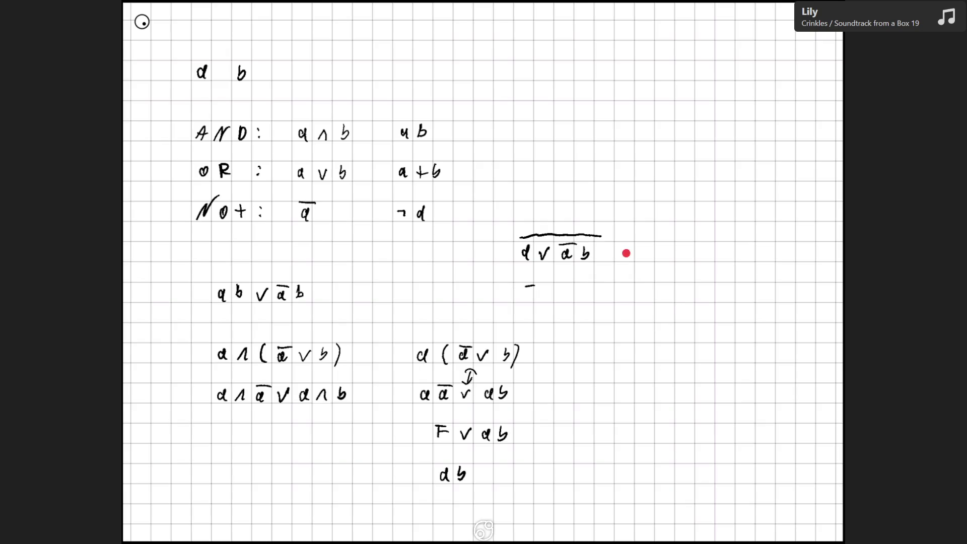
- Write āa ∨ b beside the barred expression, strike out āa ∨, and head a truth table with a
mouse_move(630, 249)
left_mouse_down()
mouse_move(633, 259)
mouse_move(638, 240)
mouse_move(649, 259)
mouse_move(673, 248)
mouse_move(685, 259)
left_mouse_up()
left_click_drag(624, 262, 669, 237)
left_click_drag(658, 266, 684, 241)
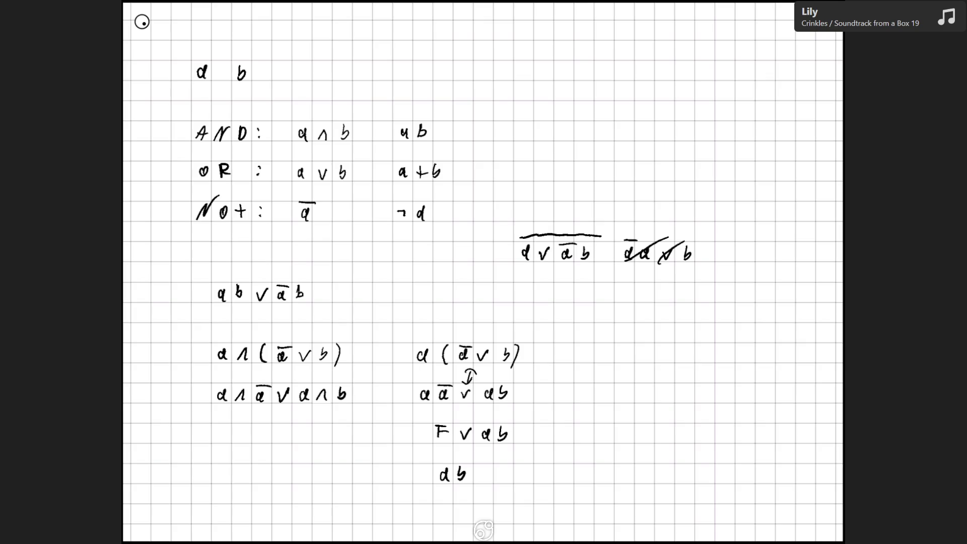
mouse_move(547, 46)
left_mouse_down()
mouse_move(550, 58)
mouse_move(588, 52)
left_mouse_up()
- Write the four truth-table rows FF, FT, TF, TT under a and b
mouse_move(541, 86)
left_mouse_down()
mouse_move(542, 100)
mouse_move(556, 85)
left_mouse_up()
left_click_drag(545, 92, 585, 99)
left_click_drag(583, 86, 591, 84)
mouse_move(584, 91)
left_mouse_down()
mouse_move(541, 117)
mouse_move(554, 107)
mouse_move(584, 117)
left_mouse_up()
left_click_drag(579, 105, 593, 105)
left_click_drag(536, 124, 555, 123)
mouse_move(543, 124)
left_mouse_down()
mouse_move(543, 138)
mouse_move(584, 137)
mouse_move(594, 123)
left_mouse_up()
left_click_drag(585, 130, 597, 129)
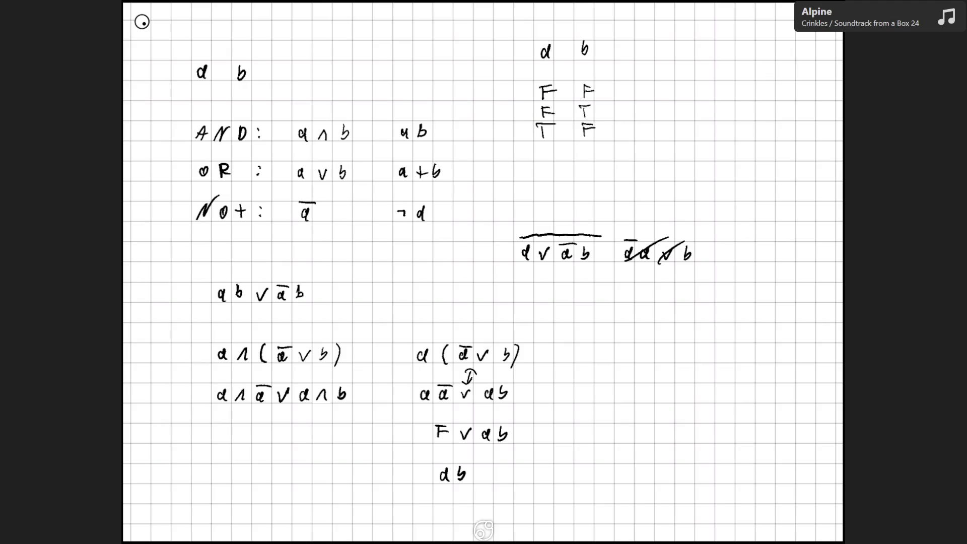
left_click_drag(537, 148, 561, 146)
mouse_move(543, 148)
left_mouse_down()
mouse_move(543, 159)
mouse_move(585, 162)
left_mouse_up()
left_click_drag(578, 146, 598, 142)
- Fill the result column with F, T, T, T, undoing a stray mark, and overline the final b
left_click_drag(642, 86, 645, 96)
key("ctrl+z")
mouse_move(646, 126)
left_mouse_down()
mouse_move(645, 137)
mouse_move(655, 123)
mouse_move(643, 160)
left_mouse_up()
left_click_drag(635, 145, 653, 141)
mouse_move(643, 84)
left_mouse_down()
mouse_move(643, 95)
mouse_move(652, 85)
left_mouse_up()
left_click_drag(643, 90, 651, 89)
left_click_drag(645, 103, 645, 119)
left_click_drag(637, 103, 656, 102)
left_click_drag(683, 240, 696, 239)
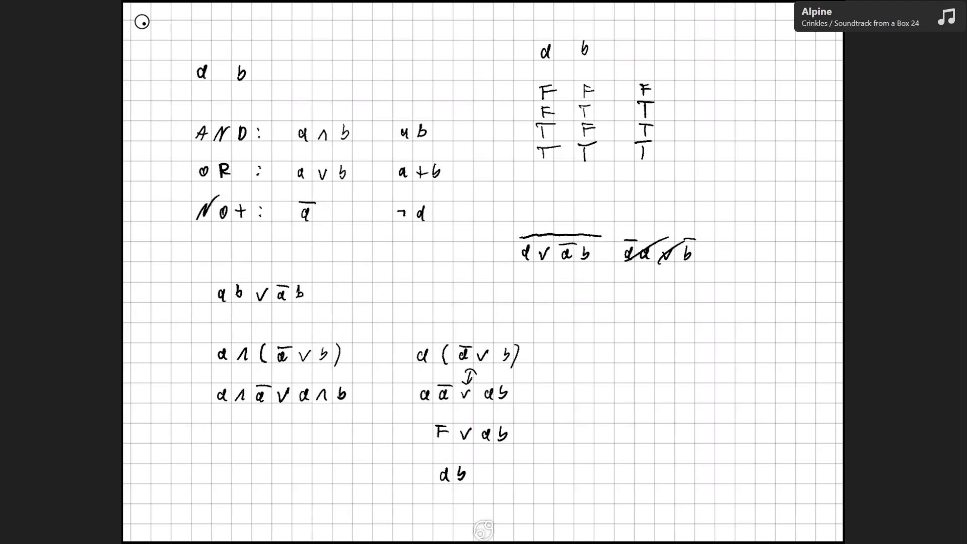
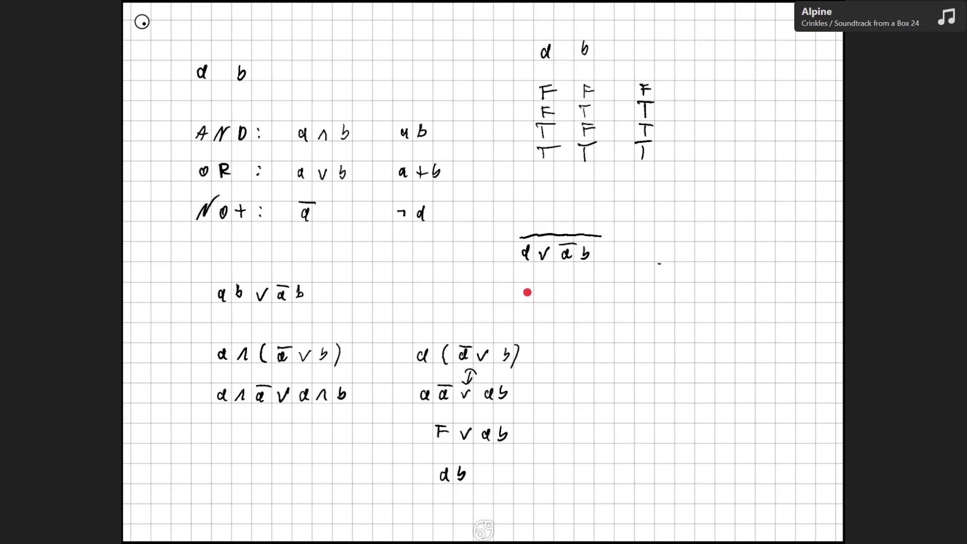
- Handwrite ā ∧ (a ∨ b̄) below the negated expression
mouse_move(530, 290)
left_mouse_down()
mouse_move(524, 297)
mouse_move(534, 284)
mouse_move(553, 300)
left_mouse_up()
left_click_drag(544, 296, 557, 294)
mouse_move(566, 281)
left_mouse_down()
mouse_move(564, 301)
mouse_move(589, 298)
left_mouse_up()
left_click(585, 290)
mouse_move(602, 289)
left_mouse_down()
mouse_move(629, 297)
mouse_move(638, 281)
mouse_move(643, 304)
left_mouse_up()
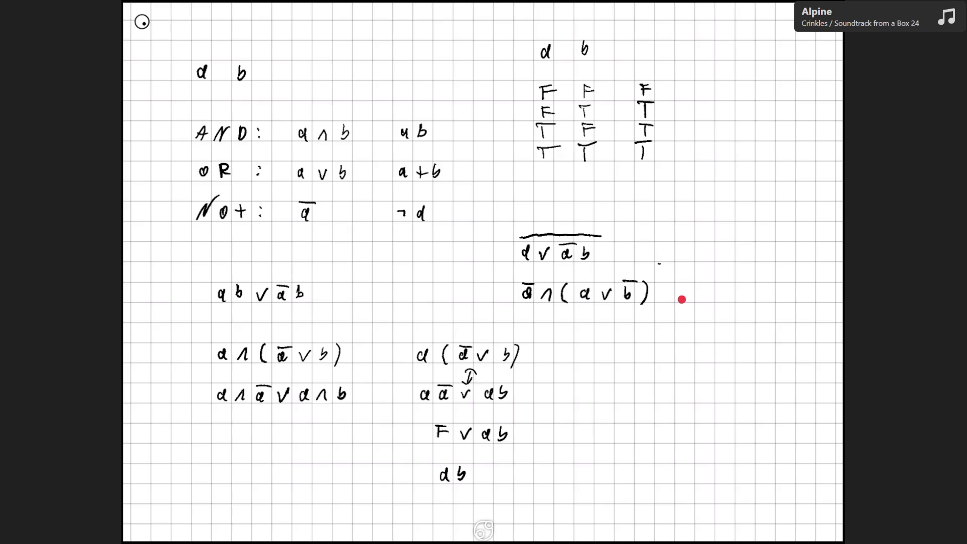
- Write the distributed form āa ∨ ab̄, strike through āa, and begin writing ab below
mouse_move(691, 292)
left_mouse_down()
mouse_move(693, 300)
mouse_move(701, 284)
mouse_move(711, 302)
mouse_move(734, 288)
mouse_move(756, 297)
left_mouse_up()
left_click_drag(739, 282, 760, 280)
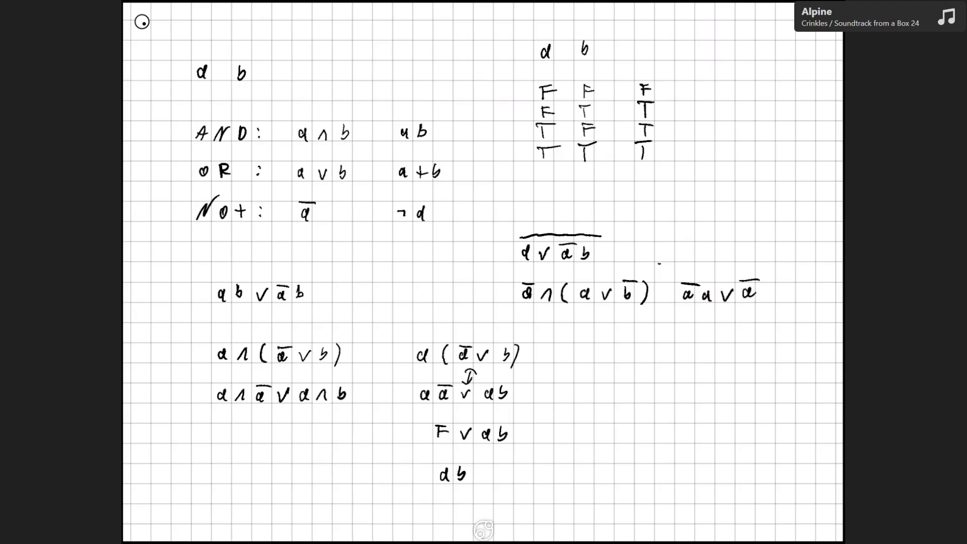
mouse_move(761, 286)
left_mouse_down()
mouse_move(762, 298)
mouse_move(775, 282)
left_mouse_up()
mouse_move(680, 306)
left_mouse_down()
mouse_move(717, 283)
mouse_move(734, 289)
left_mouse_up()
mouse_move(689, 333)
left_mouse_down()
mouse_move(706, 341)
mouse_move(719, 318)
left_mouse_up()
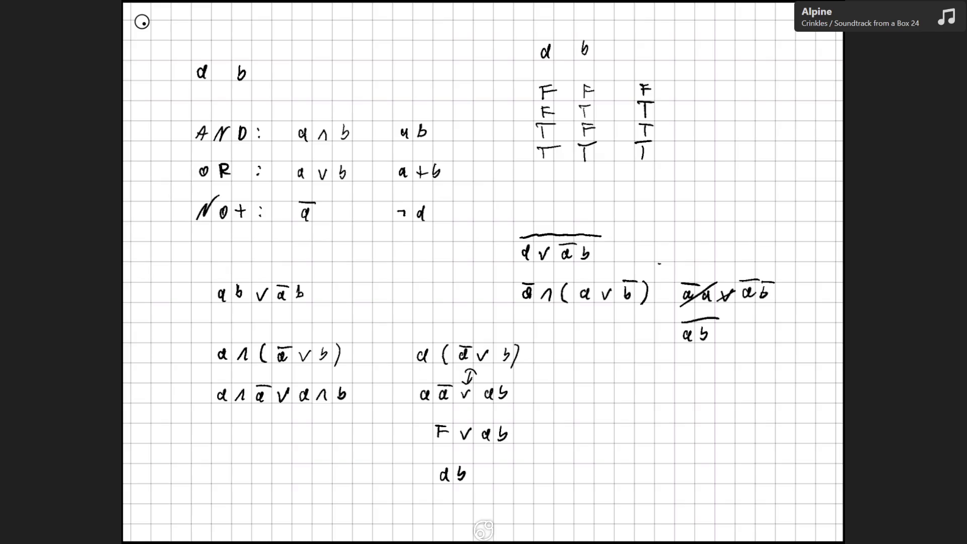
- Undo the last stroke of the ab result under the crossed-out term
key("ctrl+z")
key("ctrl+z")
- Erase the negated expression and the two worked lines beneath it on the right
mouse_move(783, 289)
left_mouse_down()
mouse_move(484, 291)
mouse_move(630, 222)
left_mouse_up()
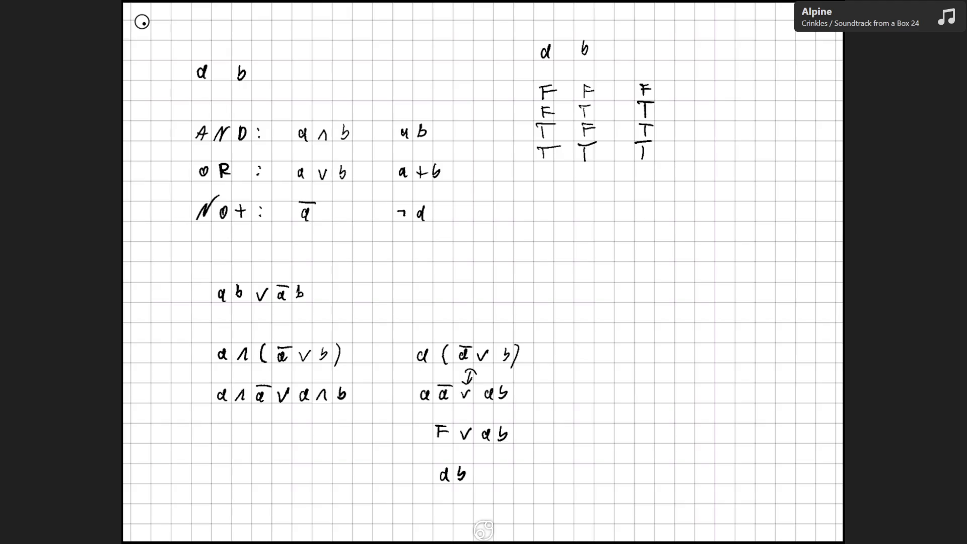
- Handwrite the condition !(a<0 || b>=10) below the truth table
mouse_move(567, 229)
left_mouse_down()
mouse_move(569, 240)
mouse_move(607, 228)
mouse_move(642, 241)
left_mouse_up()
mouse_move(663, 225)
left_mouse_down()
mouse_move(661, 237)
mouse_move(730, 237)
left_mouse_up()
mouse_move(743, 230)
left_mouse_down()
mouse_move(747, 241)
mouse_move(766, 227)
left_mouse_up()
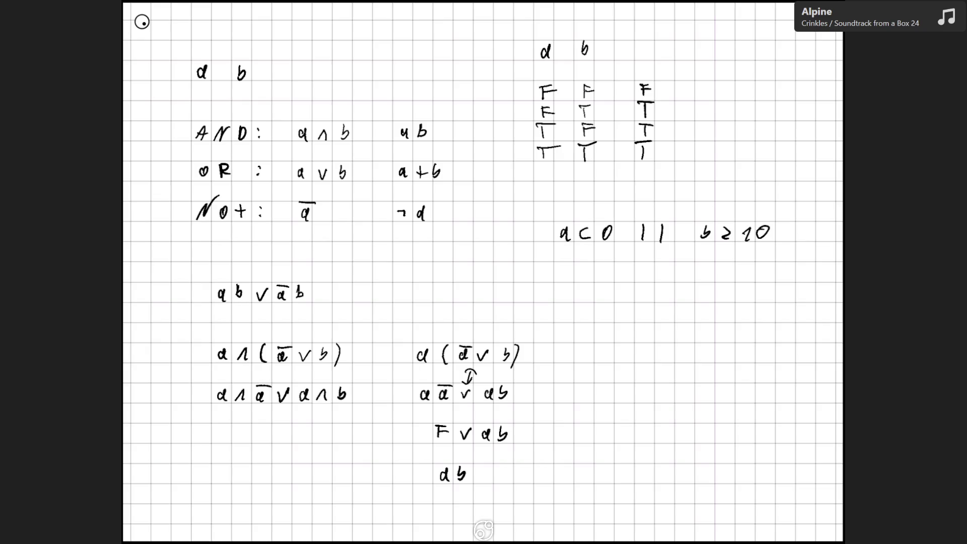
left_click(524, 240)
mouse_move(525, 221)
left_mouse_down()
mouse_move(524, 234)
mouse_move(543, 240)
left_mouse_up()
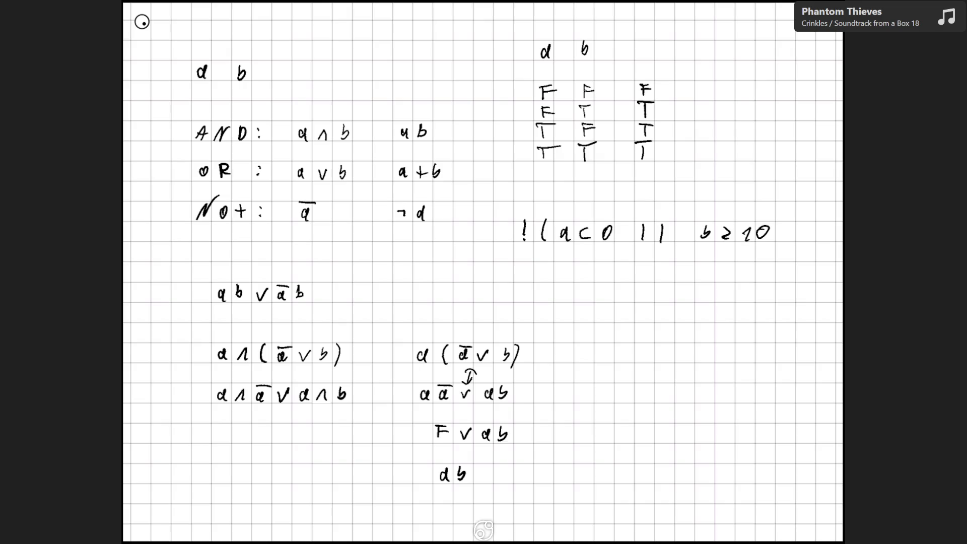
left_click_drag(781, 220, 775, 245)
- Write the negated condition a>=0 && b<=10 on the next line
mouse_move(572, 267)
left_mouse_down()
mouse_move(573, 280)
mouse_move(603, 268)
mouse_move(651, 281)
left_mouse_up()
mouse_move(665, 262)
left_mouse_down()
mouse_move(664, 284)
mouse_move(710, 276)
left_mouse_up()
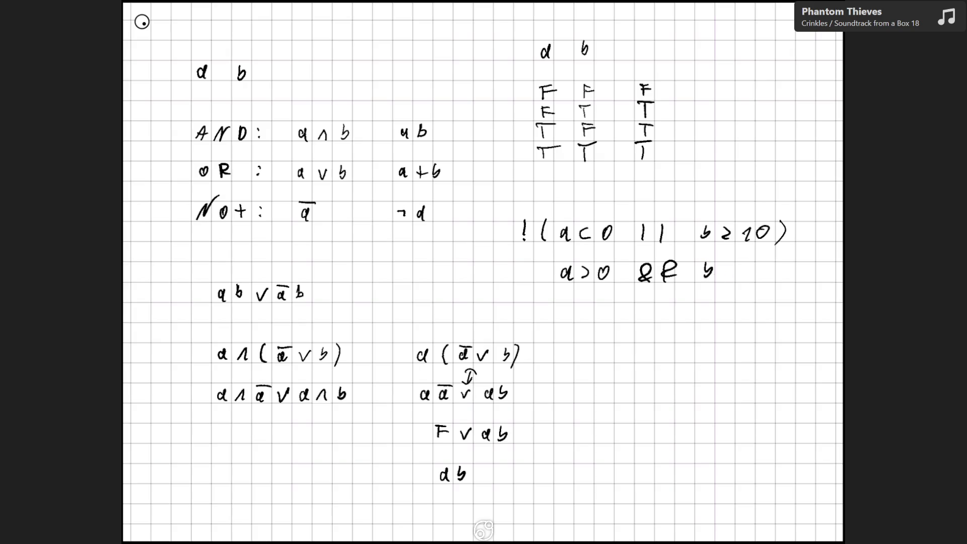
left_click_drag(589, 270, 597, 270)
left_click_drag(589, 274, 597, 274)
mouse_move(730, 266)
left_mouse_down()
mouse_move(730, 276)
mouse_move(753, 269)
left_mouse_up()
left_click_drag(741, 275, 765, 279)
left_click_drag(778, 266, 781, 267)
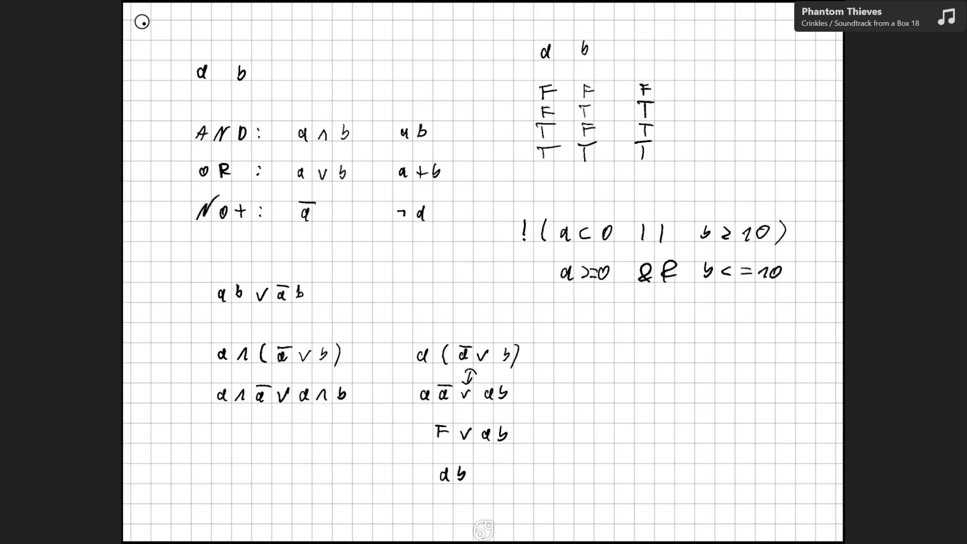